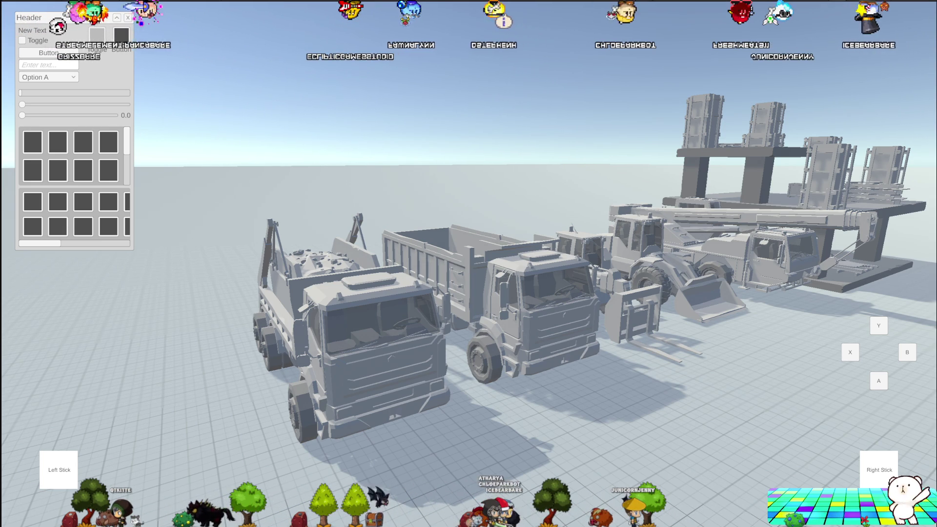
# Stop the running game with Ctrl+P to return to the editor.
pyautogui.hotkey('ctrl', 'p')
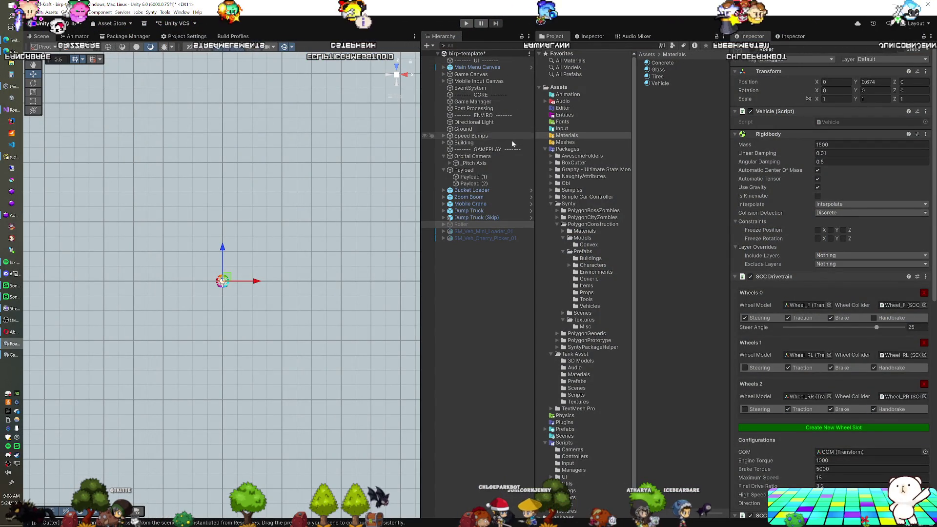
# Select SM_Veh_Mini_Loader_01 and orbit around it to inspect its wheels.
pyautogui.click(479, 233)
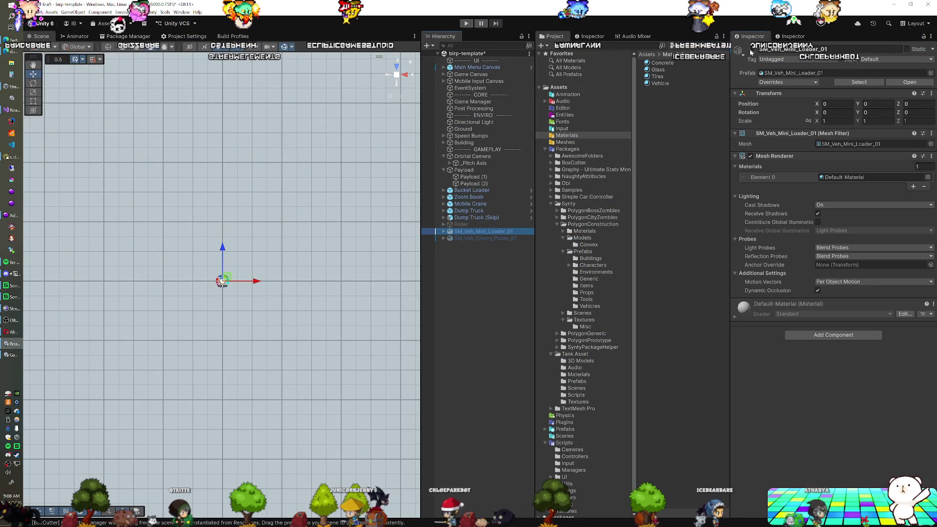
pyautogui.moveTo(338, 271)
pyautogui.mouseDown()
pyautogui.moveTo(248, 281)
pyautogui.moveTo(257, 258)
pyautogui.moveTo(214, 283)
pyautogui.mouseUp()
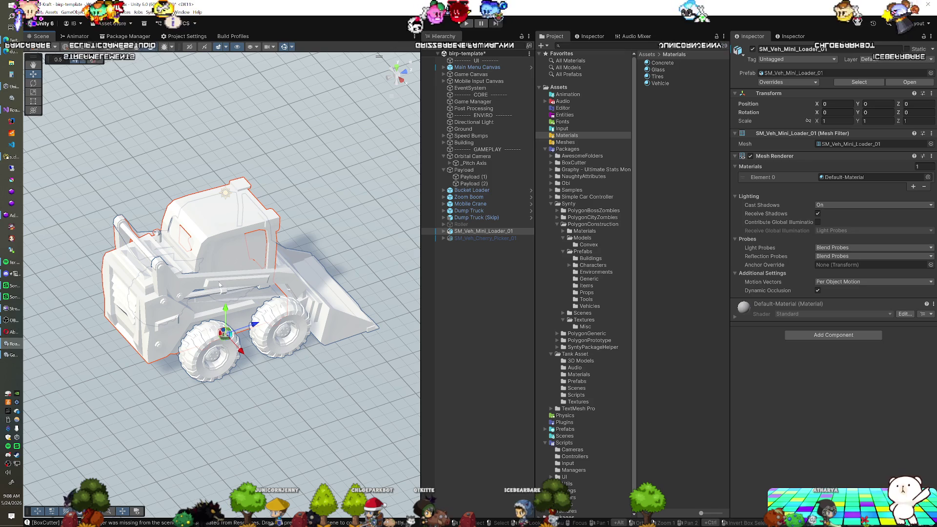
pyautogui.click(211, 347)
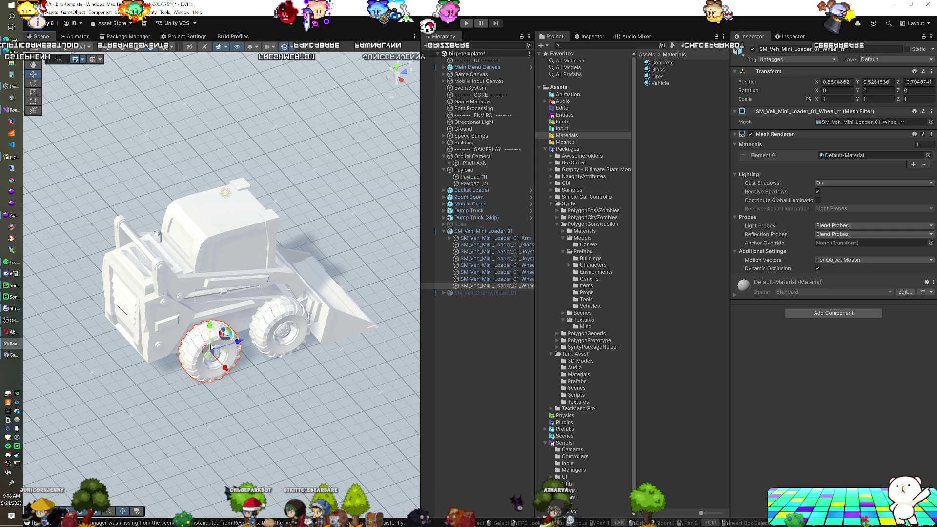
pyautogui.moveTo(211, 346)
pyautogui.mouseDown()
pyautogui.moveTo(183, 321)
pyautogui.moveTo(205, 335)
pyautogui.moveTo(253, 339)
pyautogui.mouseUp()
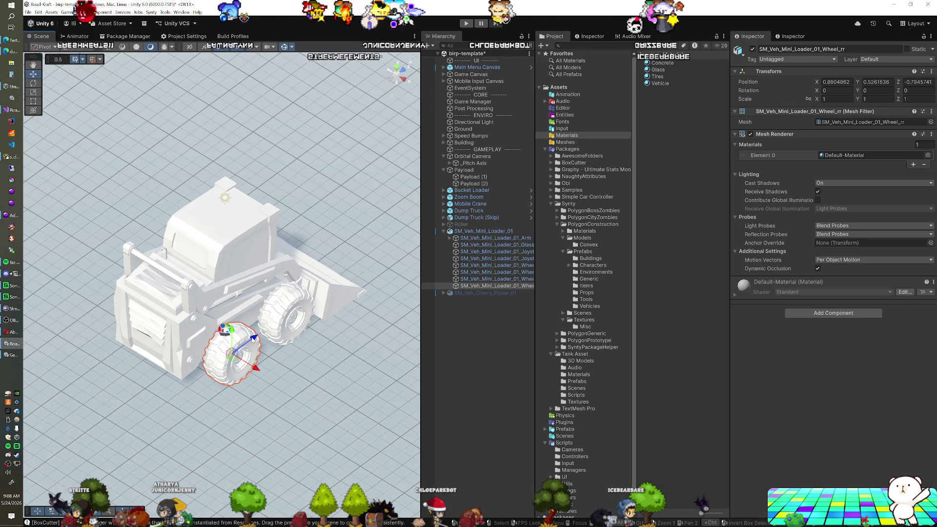
pyautogui.moveTo(194, 319); pyautogui.dragTo(239, 323)
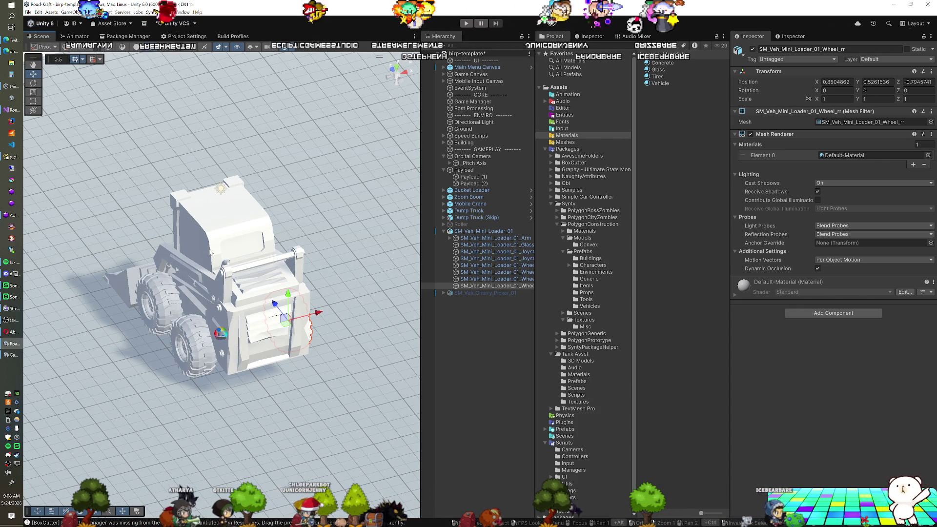
# Try spinning the loader, then undo so its rotation stays at 0.
pyautogui.click(232, 243)
pyautogui.click(218, 255)
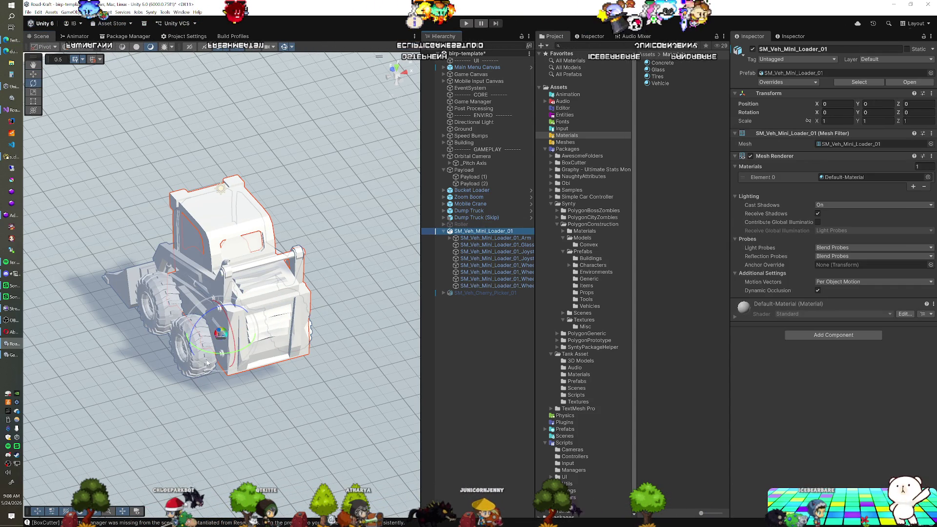
pyautogui.moveTo(215, 352)
pyautogui.mouseDown()
pyautogui.moveTo(437, 277)
pyautogui.moveTo(651, 230)
pyautogui.mouseUp()
pyautogui.hotkey('ctrl', 'z')
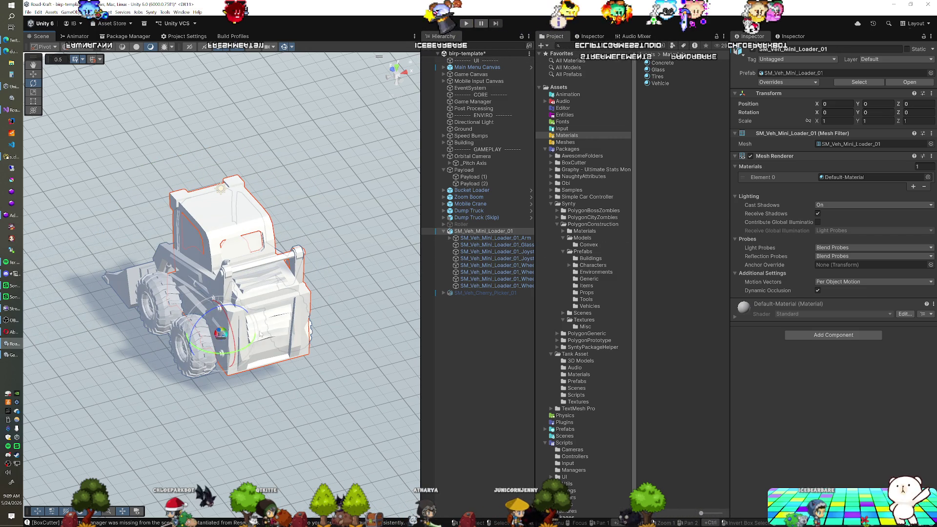
pyautogui.moveTo(227, 352); pyautogui.dragTo(252, 334)
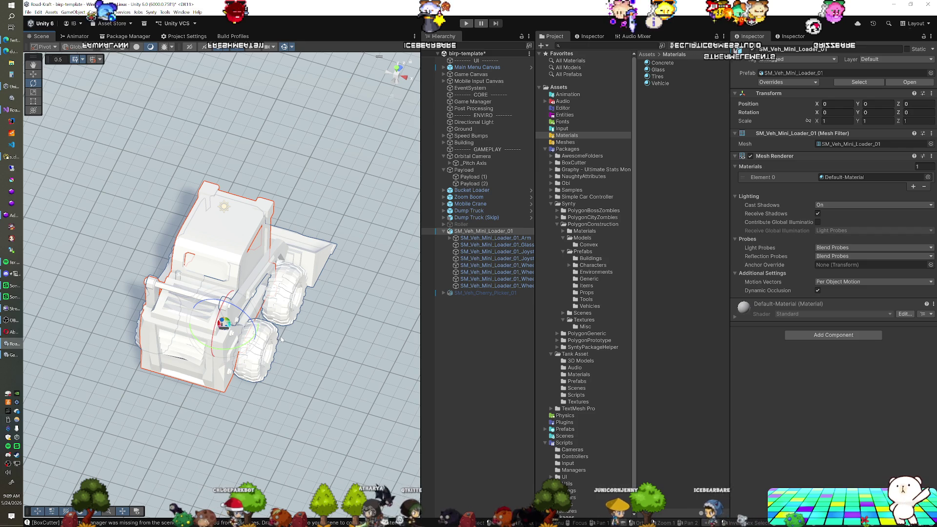
pyautogui.moveTo(288, 351); pyautogui.dragTo(249, 352)
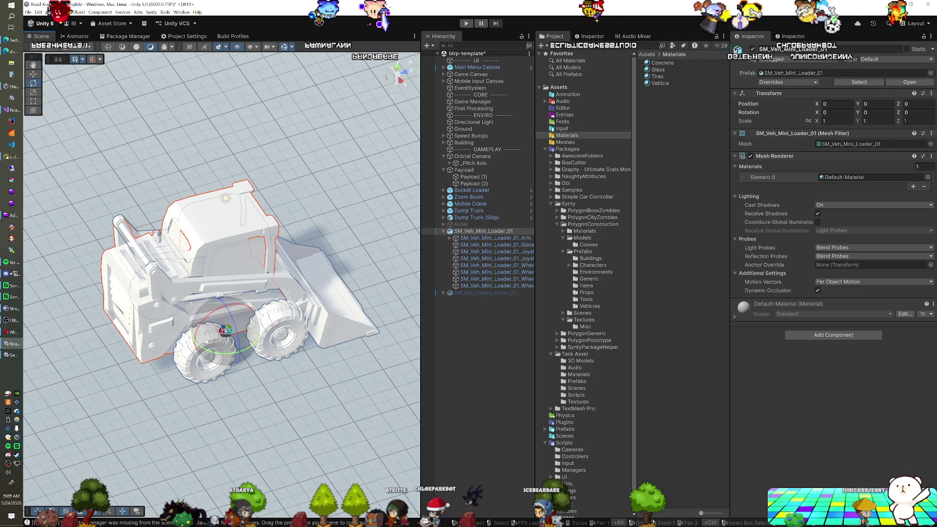
pyautogui.moveTo(140, 336); pyautogui.dragTo(258, 363)
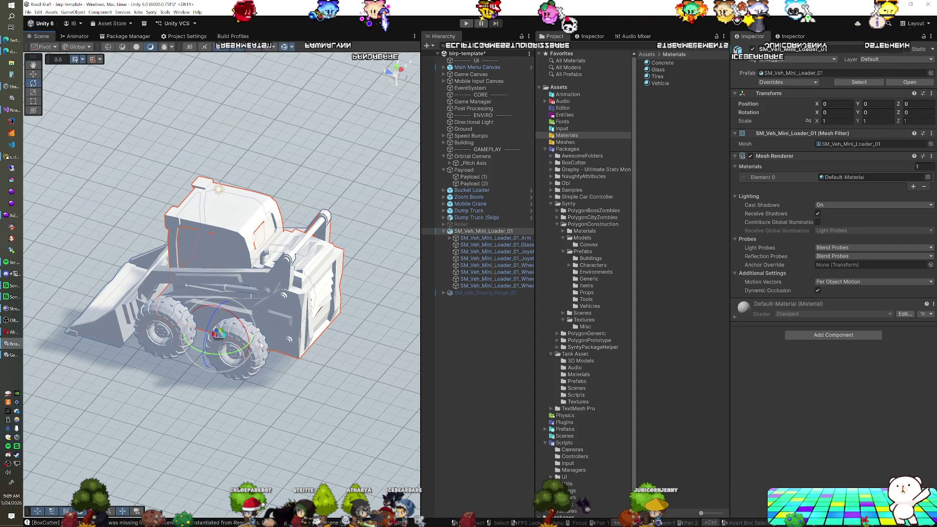
pyautogui.moveTo(288, 337)
pyautogui.mouseDown()
pyautogui.moveTo(178, 341)
pyautogui.moveTo(223, 335)
pyautogui.mouseUp()
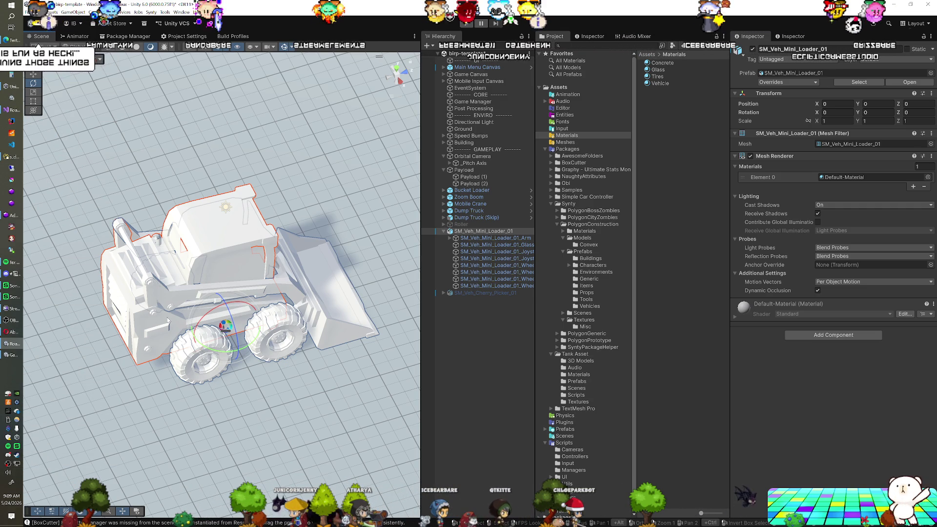
pyautogui.keyDown('alt'); pyautogui.moveTo(169, 332); pyautogui.dragTo(212, 321); pyautogui.keyUp('alt')
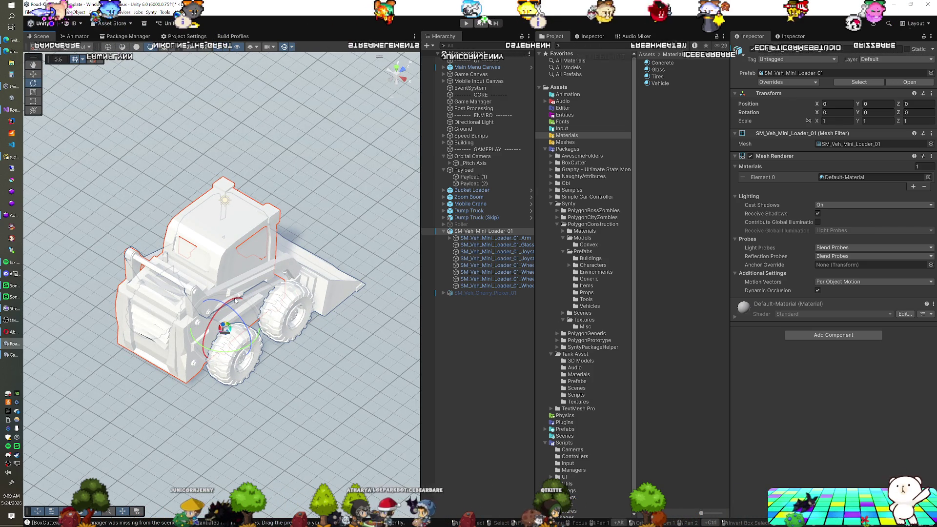
pyautogui.moveTo(197, 306); pyautogui.dragTo(352, 310)
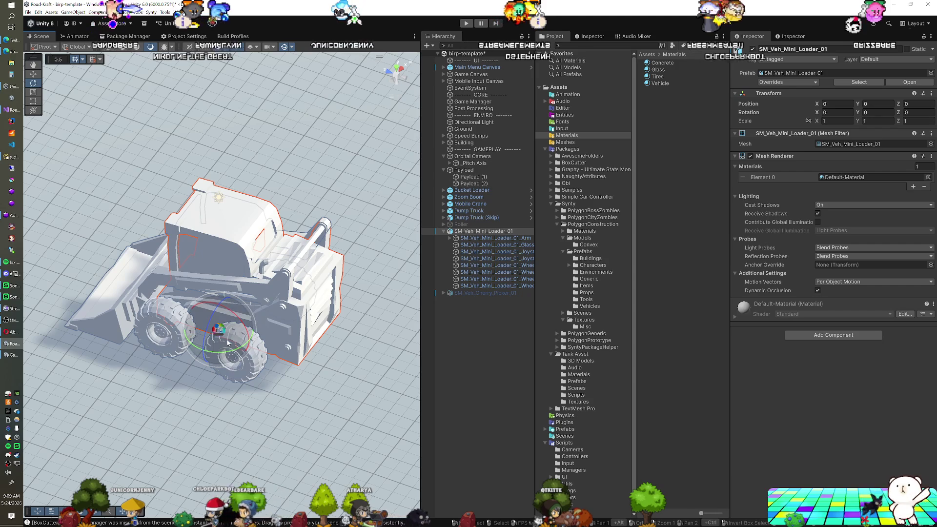
pyautogui.moveTo(231, 336)
pyautogui.mouseDown()
pyautogui.moveTo(357, 306)
pyautogui.moveTo(345, 312)
pyautogui.mouseUp()
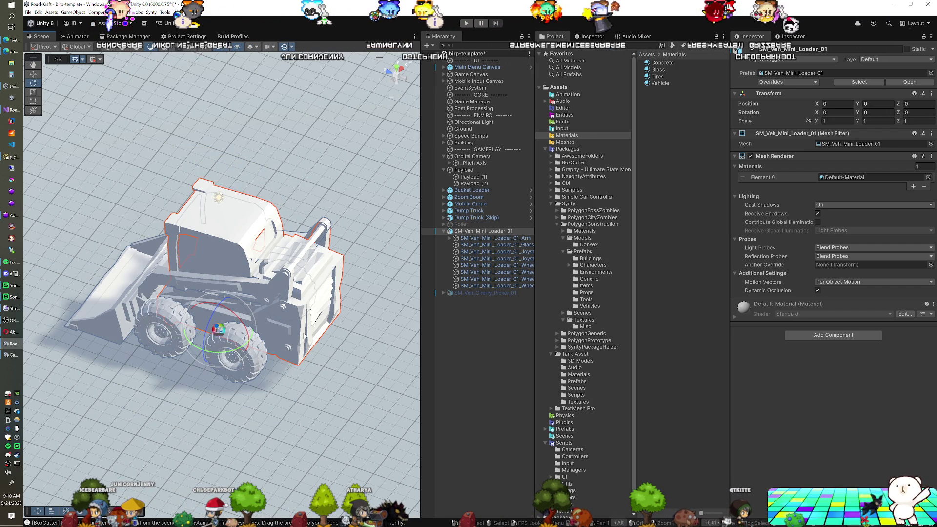
pyautogui.moveTo(293, 322)
pyautogui.mouseDown()
pyautogui.moveTo(93, 306)
pyautogui.moveTo(172, 318)
pyautogui.mouseUp()
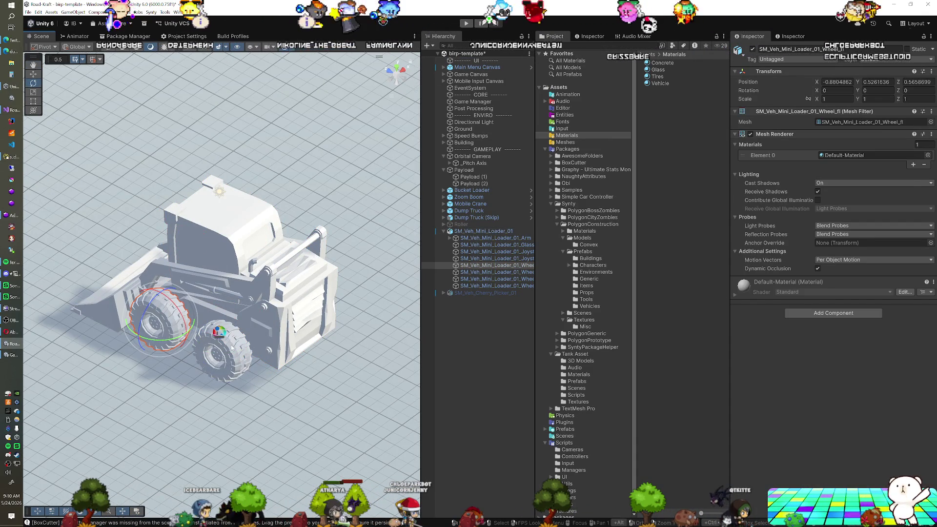
# Check the mini loader's rear wheels from a couple of angles.
pyautogui.click(234, 349)
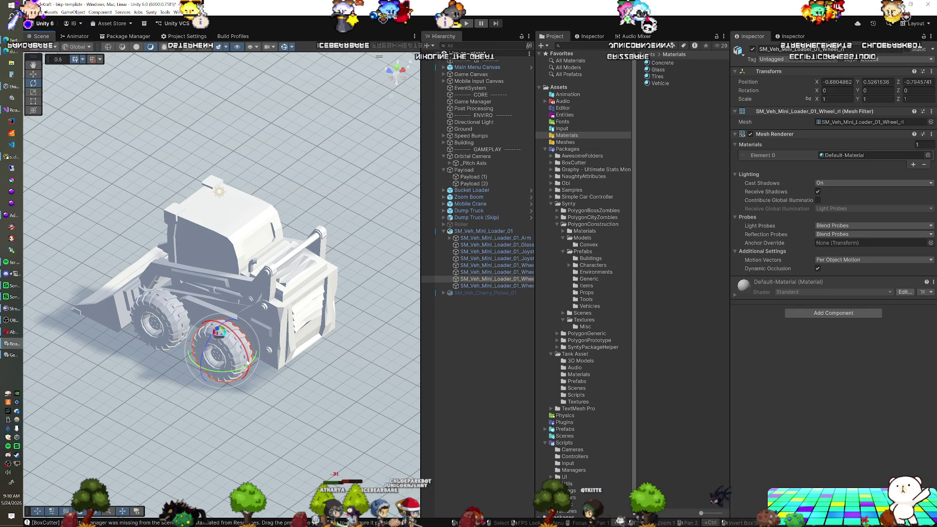
pyautogui.click(163, 308)
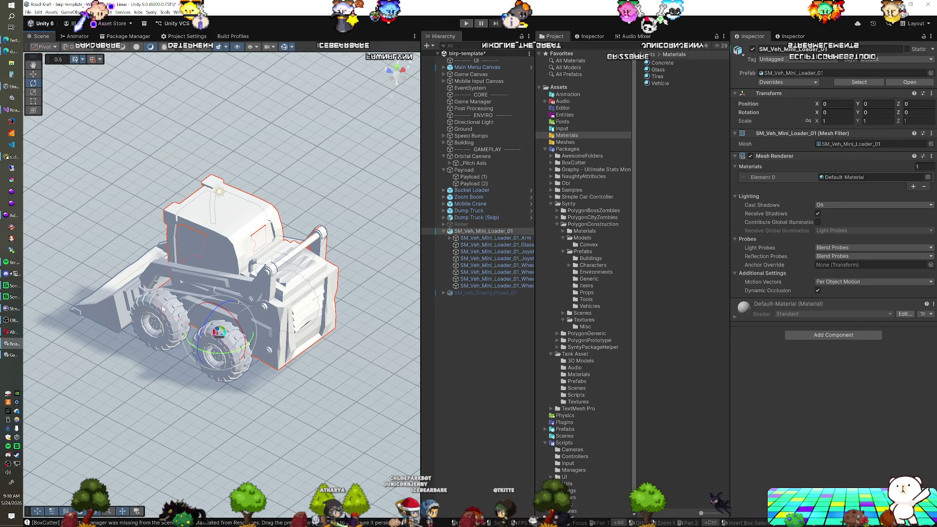
pyautogui.moveTo(169, 305); pyautogui.dragTo(260, 305)
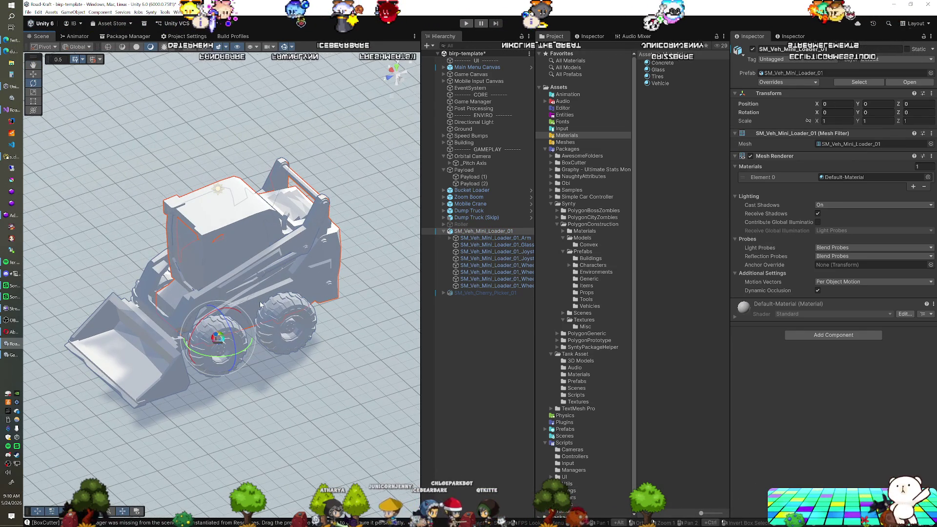
pyautogui.click(289, 317)
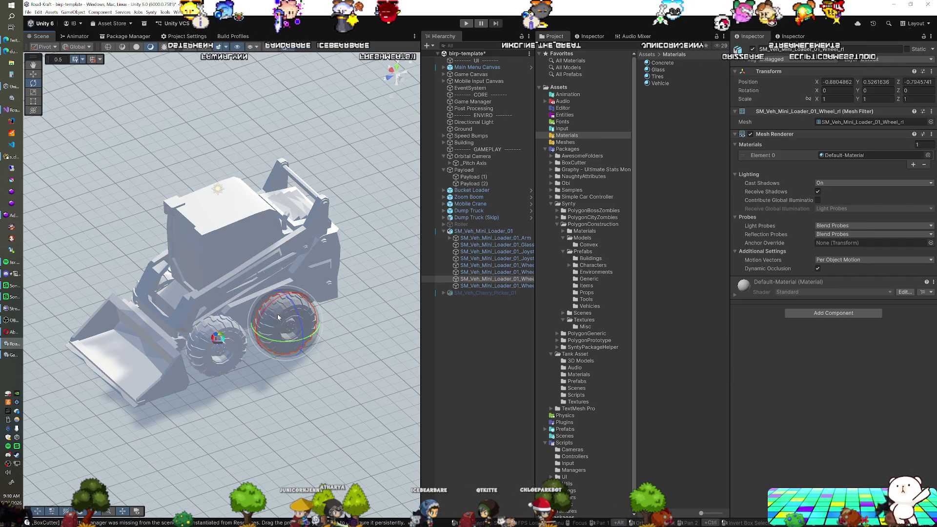
pyautogui.click(290, 317)
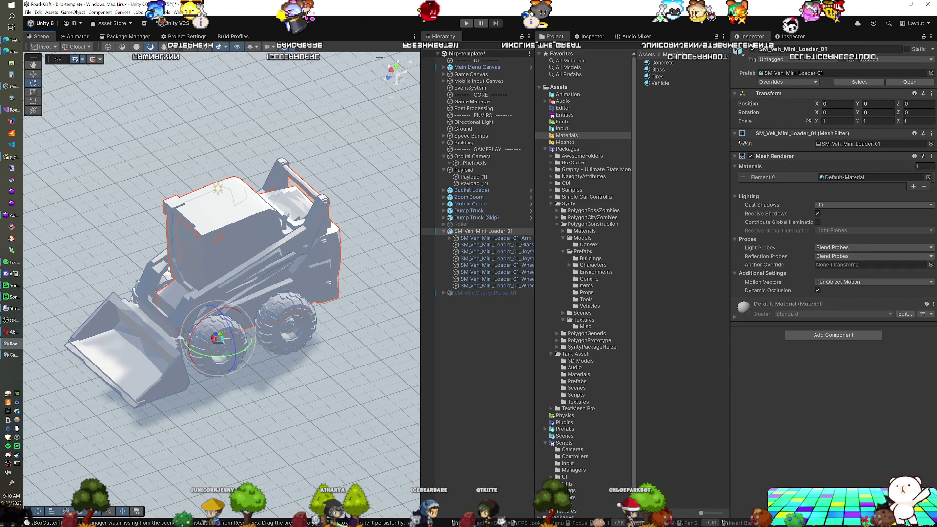
# Deactivate the mini loader and select SM_Veh_Cherry_Picker_01.
pyautogui.click(753, 49)
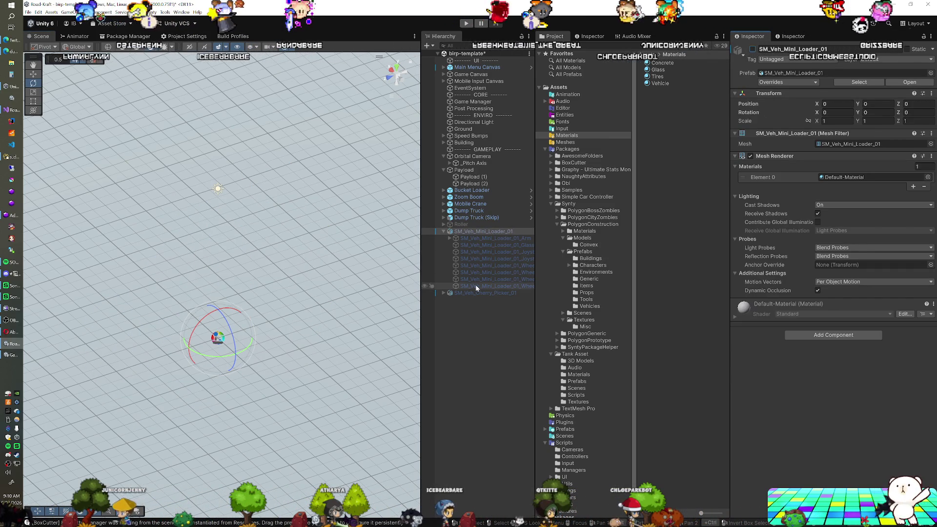
pyautogui.click(444, 232)
pyautogui.click(483, 238)
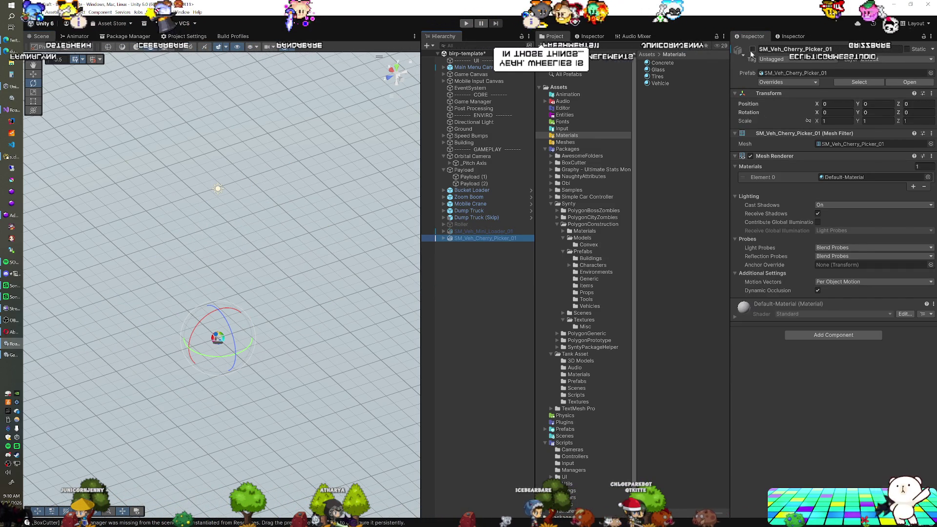
# Activate SM_Veh_Cherry_Picker_01 and view it from a near top-down angle.
pyautogui.click(753, 49)
pyautogui.moveTo(209, 314)
pyautogui.mouseDown()
pyautogui.moveTo(303, 412)
pyautogui.moveTo(193, 348)
pyautogui.moveTo(242, 357)
pyautogui.mouseUp()
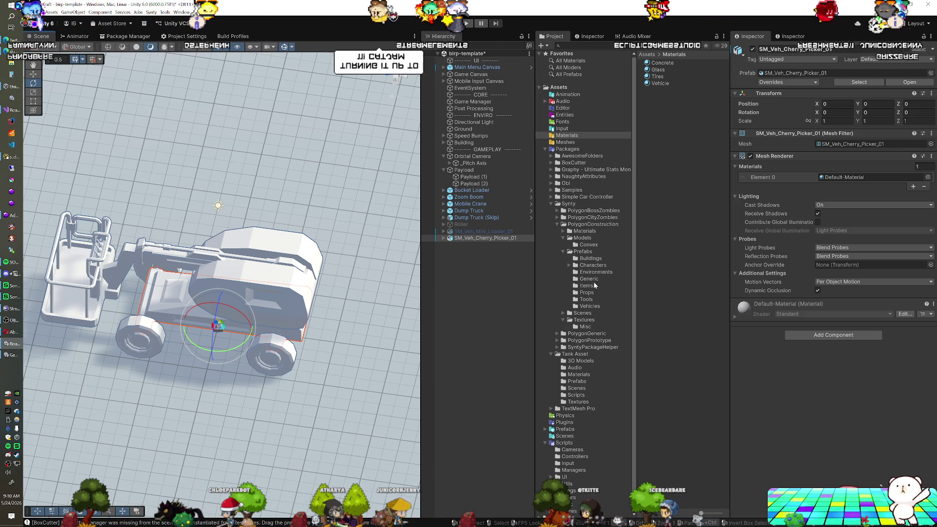
pyautogui.click(583, 237)
# Drag the SM_Veh_Truck_01 and SM_Veh_Pickup_01 models from the Models folder into the scene.
pyautogui.scroll(-20, 667, 306)
pyautogui.scroll(-15, 671, 354)
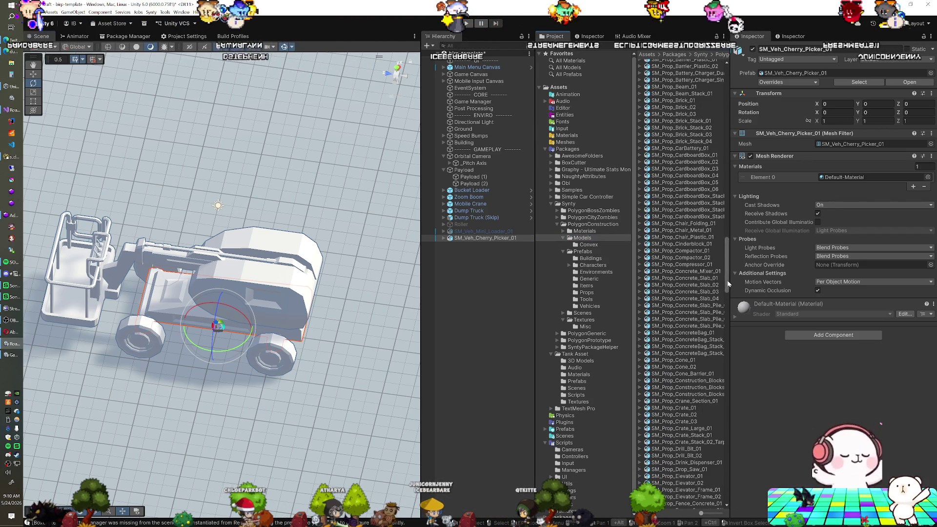
pyautogui.moveTo(728, 283); pyautogui.dragTo(729, 502)
pyautogui.click(690, 465)
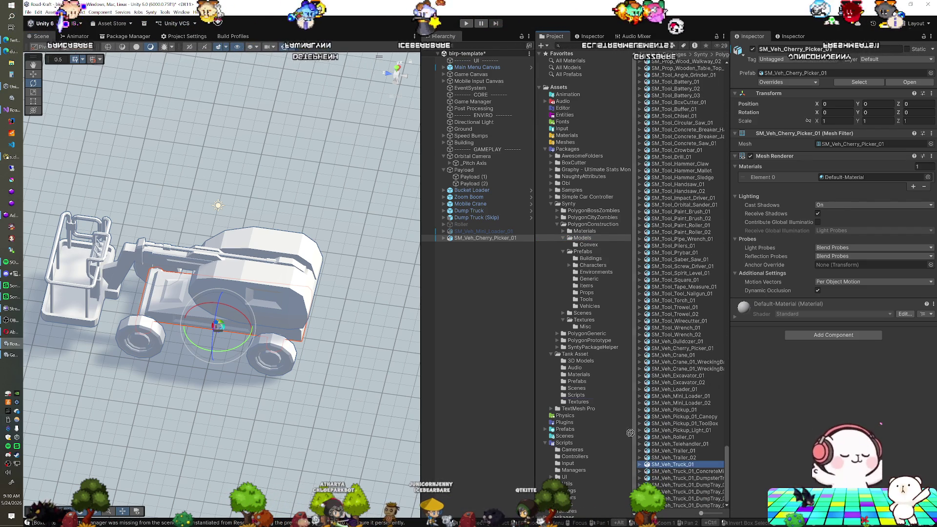
pyautogui.moveTo(480, 271); pyautogui.dragTo(481, 274)
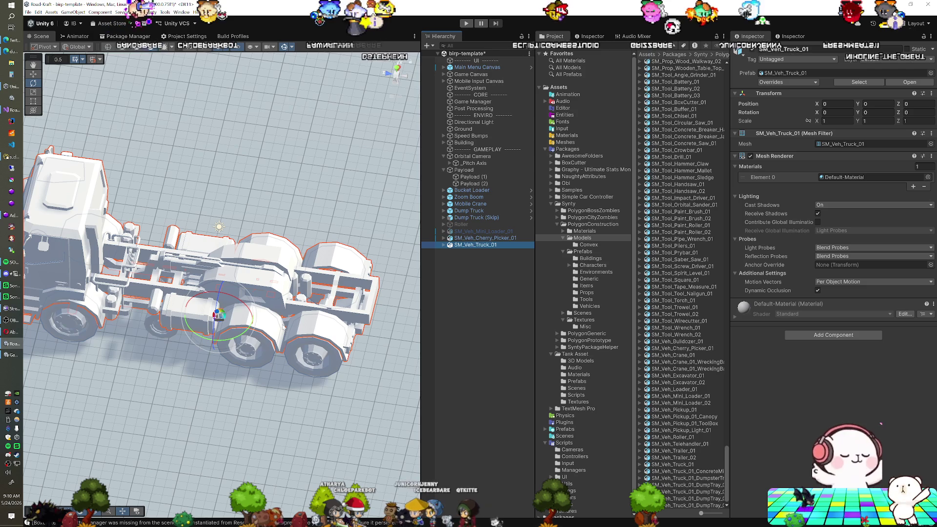
pyautogui.moveTo(486, 240); pyautogui.dragTo(483, 246)
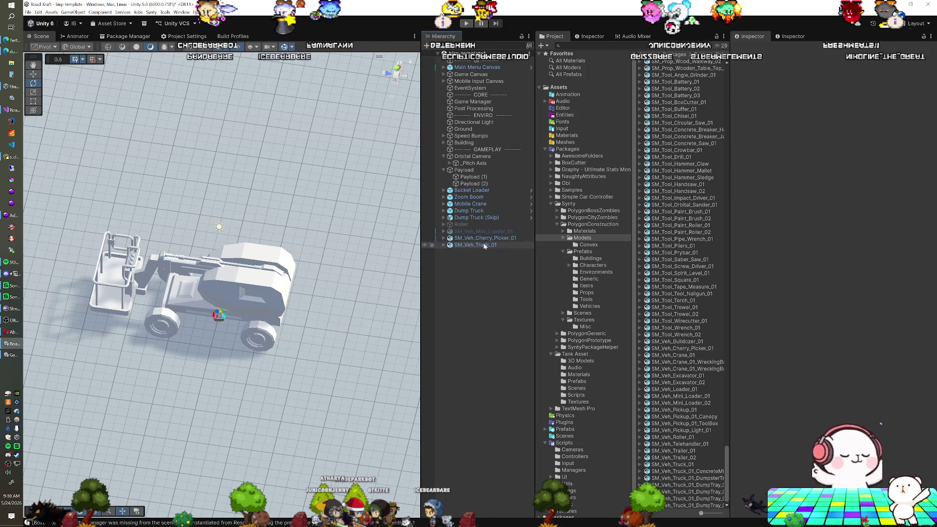
pyautogui.moveTo(487, 332); pyautogui.dragTo(479, 319)
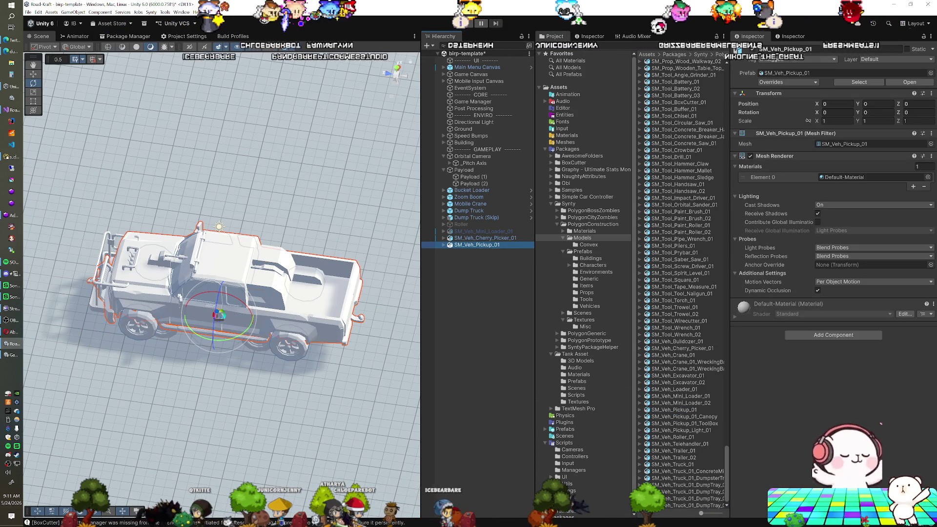
# Deactivate SM_Veh_Pickup_01, then review the cherry picker and Mobile Crane setups.
pyautogui.click(754, 50)
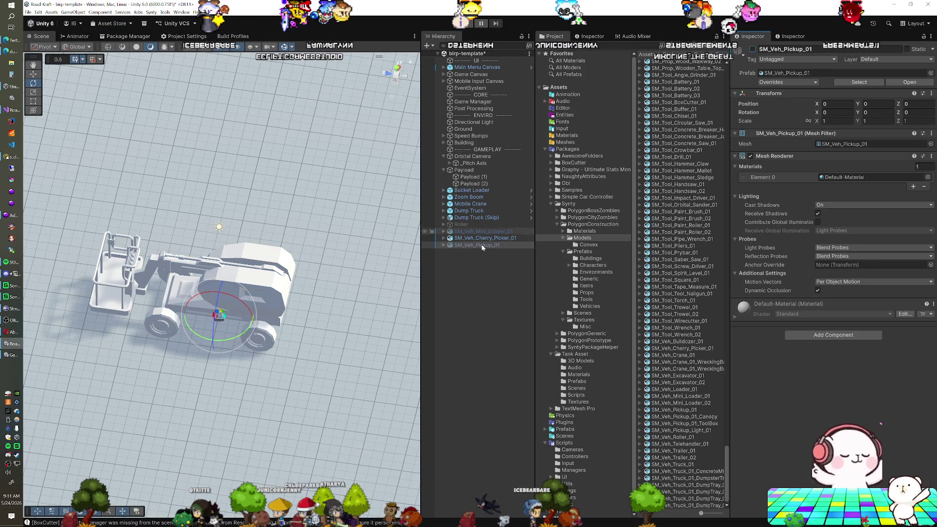
pyautogui.click(466, 238)
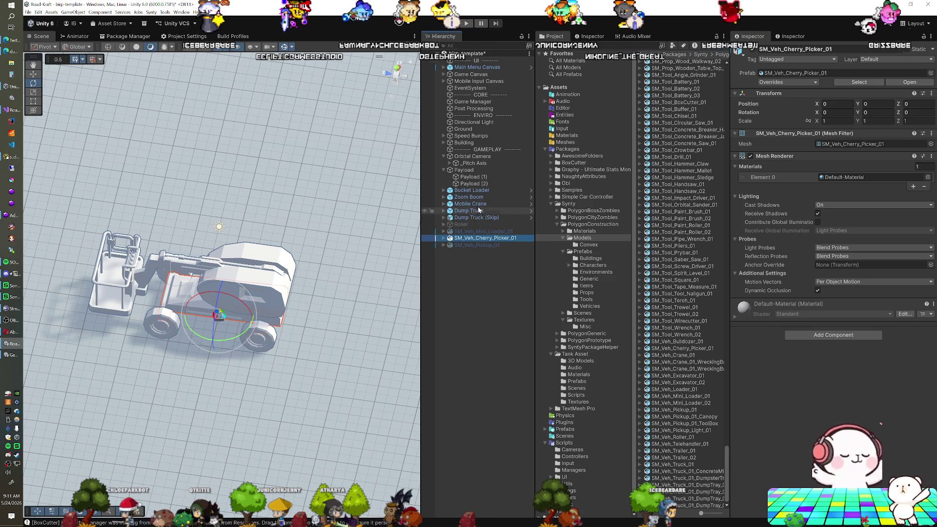
pyautogui.click(479, 204)
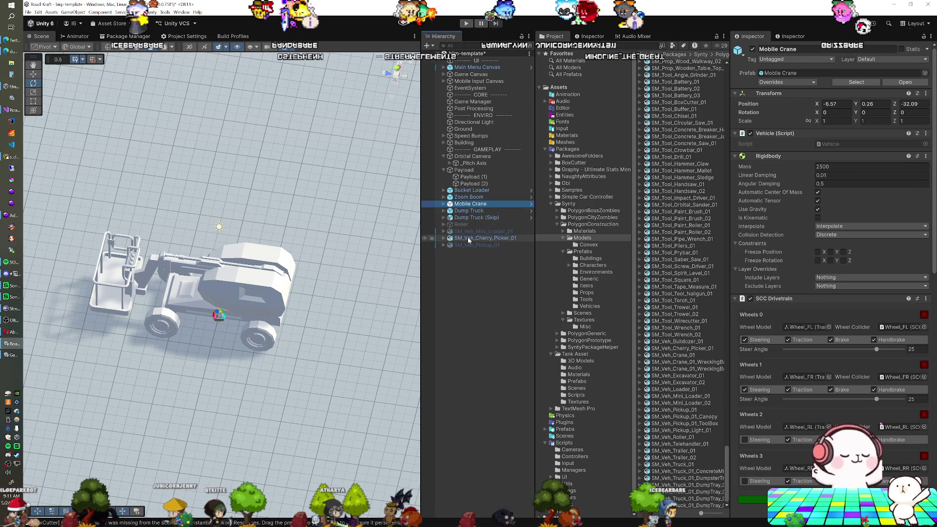
# Duplicate the Zoom Boom vehicle and rename the copy 'Cherry Picker'.
pyautogui.click(474, 198)
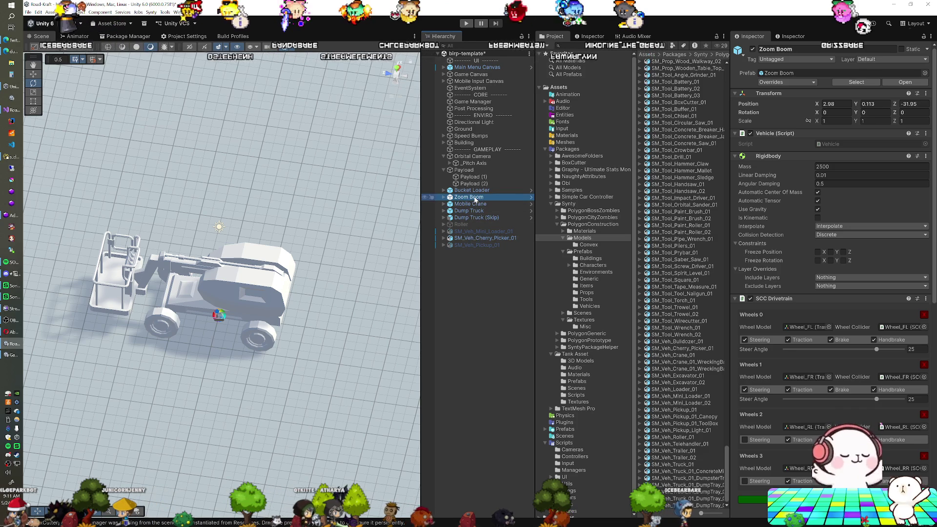
pyautogui.moveTo(322, 286)
pyautogui.mouseDown()
pyautogui.moveTo(208, 279)
pyautogui.moveTo(107, 256)
pyautogui.mouseUp()
pyautogui.click(466, 190)
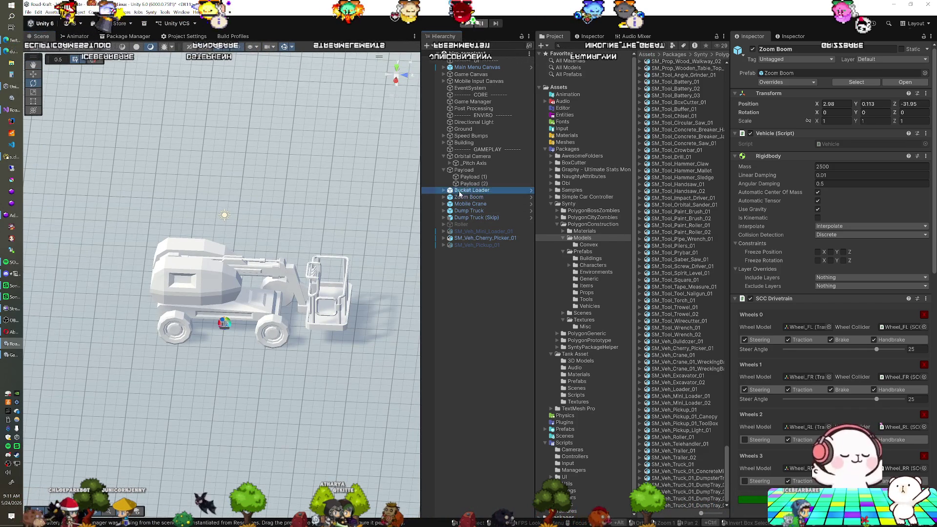
pyautogui.click(460, 197)
pyautogui.hotkey('ctrl', 'd')
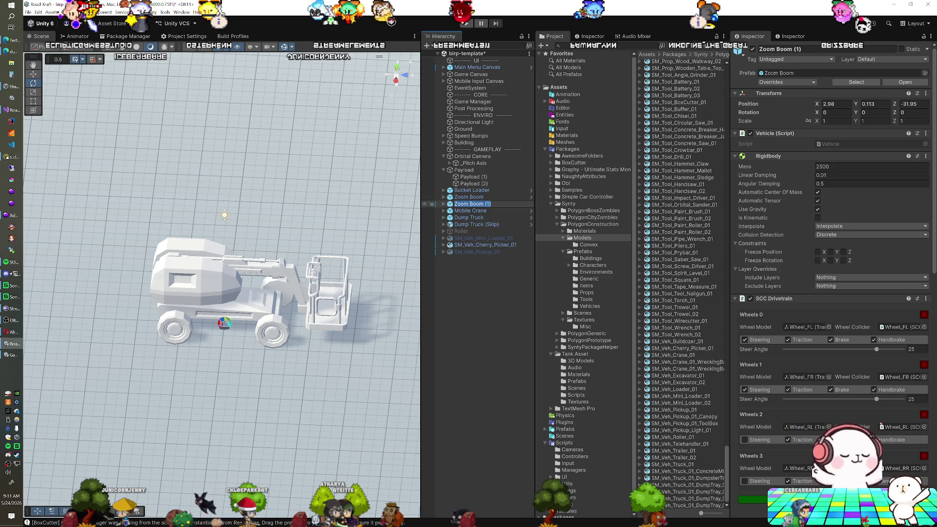
pyautogui.press('F2')
pyautogui.write('Cherry Picker')
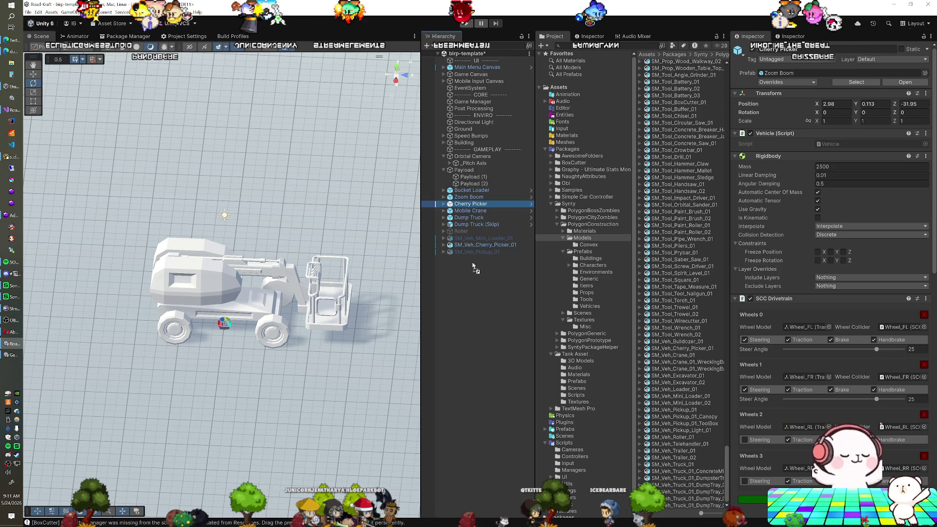
pyautogui.press('Return')
# Reset the Cherry Picker object's position to 0, 0, 0.
pyautogui.moveTo(477, 251); pyautogui.dragTo(481, 240)
pyautogui.click(483, 252)
pyautogui.click(471, 245)
pyautogui.rightClick(776, 93)
pyautogui.click(789, 98)
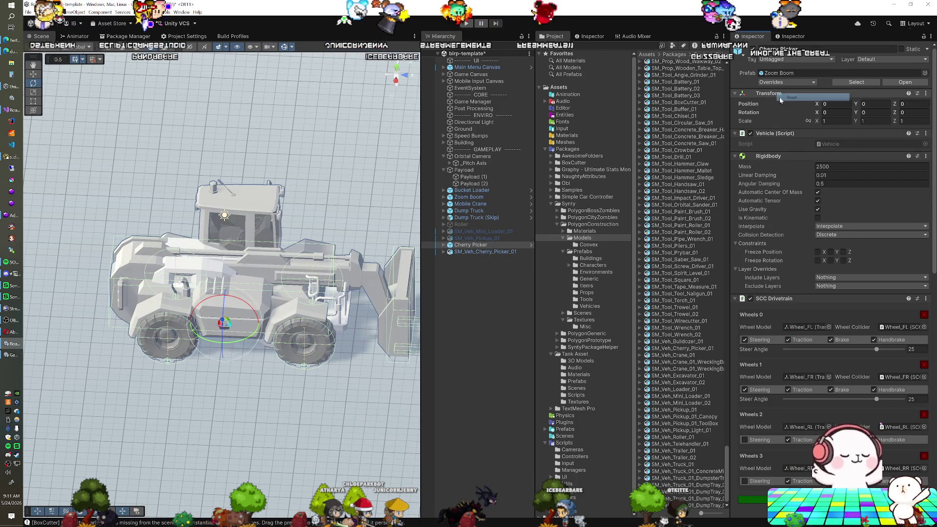
# Nest SM_Veh_Cherry_Picker_01 under the Cherry Picker object.
pyautogui.moveTo(317, 267); pyautogui.dragTo(206, 296)
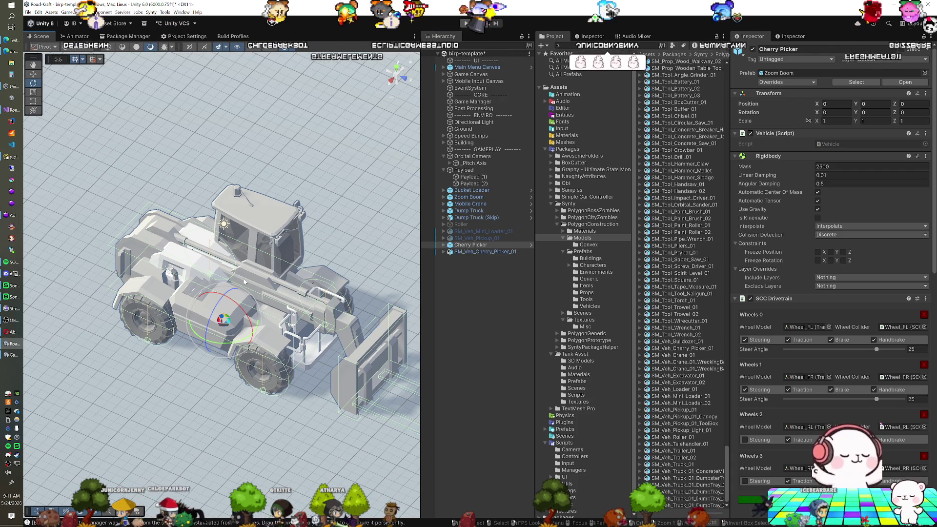
pyautogui.rightClick(269, 361)
pyautogui.moveTo(269, 361)
pyautogui.mouseDown()
pyautogui.moveTo(371, 341)
pyautogui.moveTo(486, 277)
pyautogui.mouseUp()
pyautogui.click(445, 252)
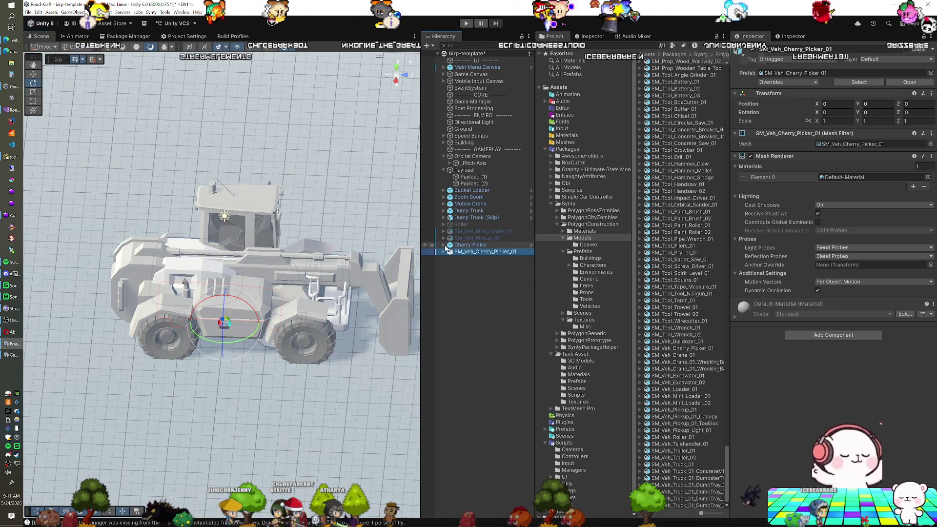
pyautogui.click(444, 245)
pyautogui.moveTo(454, 280); pyautogui.dragTo(454, 275)
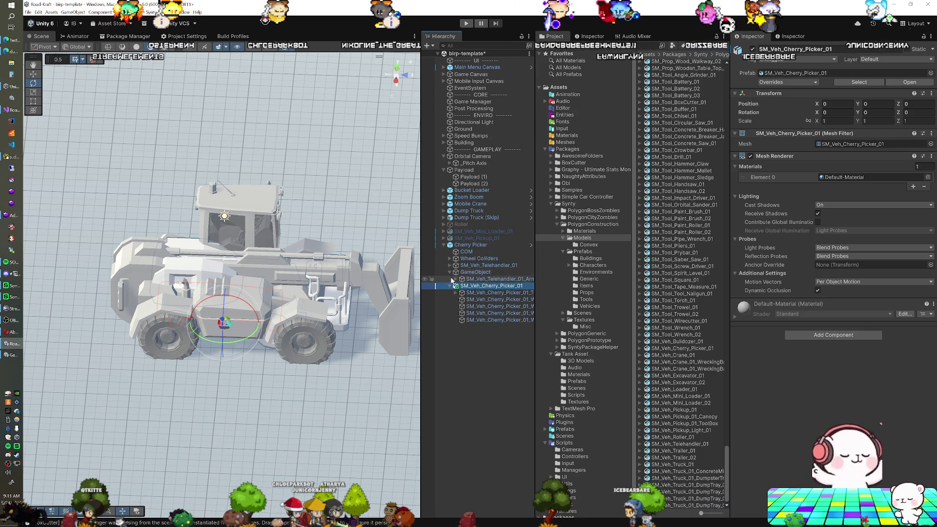
pyautogui.click(471, 280)
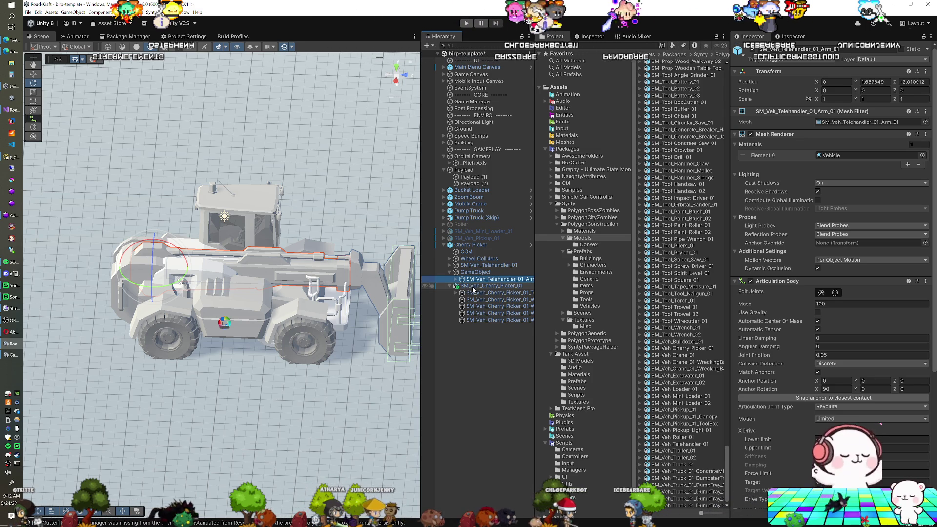
# Set each wheel collider's Wheel Model to the matching cherry picker wheel.
pyautogui.click(466, 259)
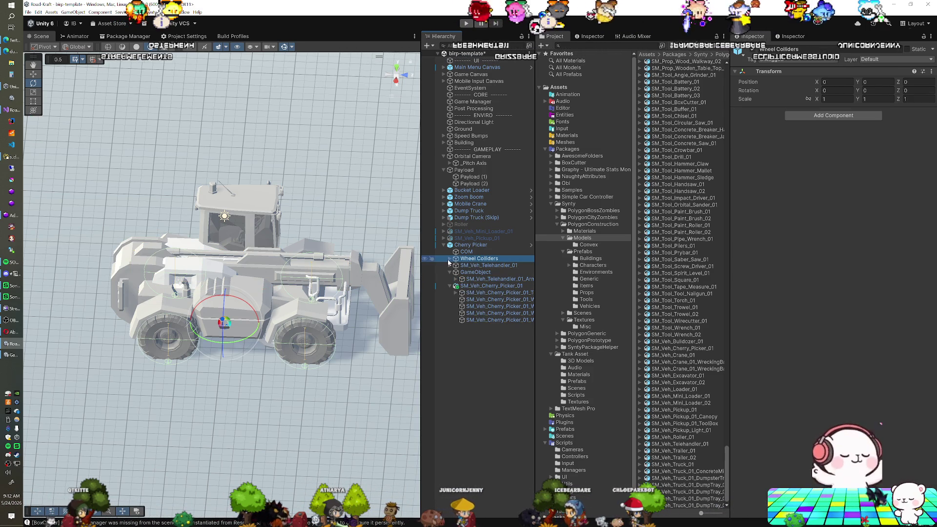
pyautogui.click(450, 258)
pyautogui.click(471, 265)
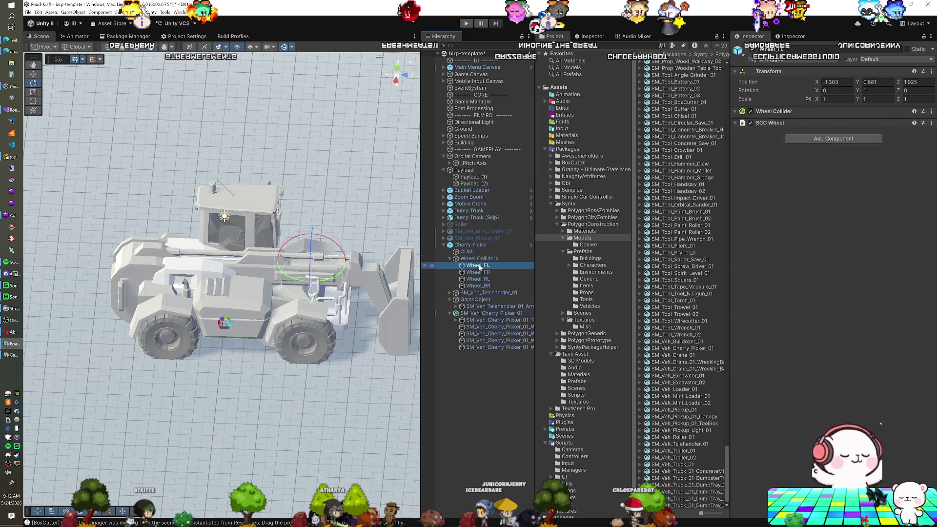
pyautogui.moveTo(508, 327); pyautogui.dragTo(829, 351)
pyautogui.click(478, 272)
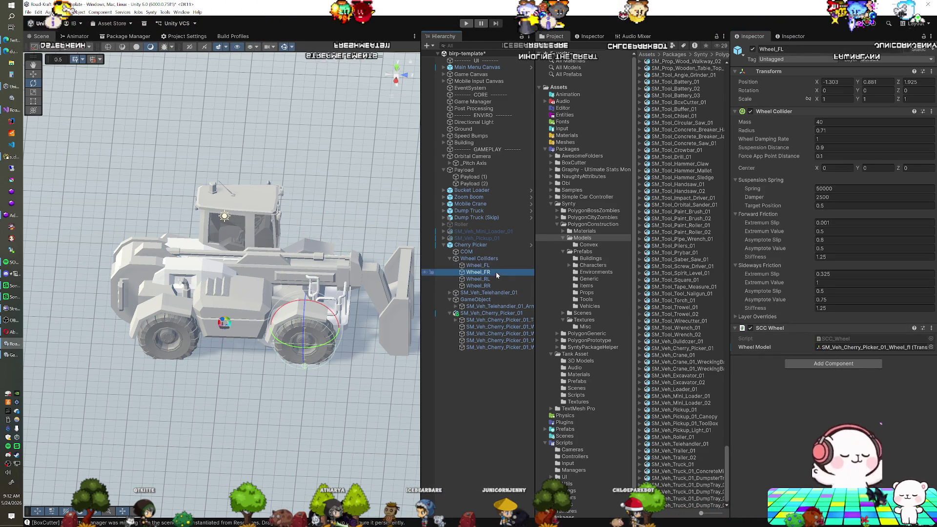
pyautogui.moveTo(841, 342); pyautogui.dragTo(841, 347)
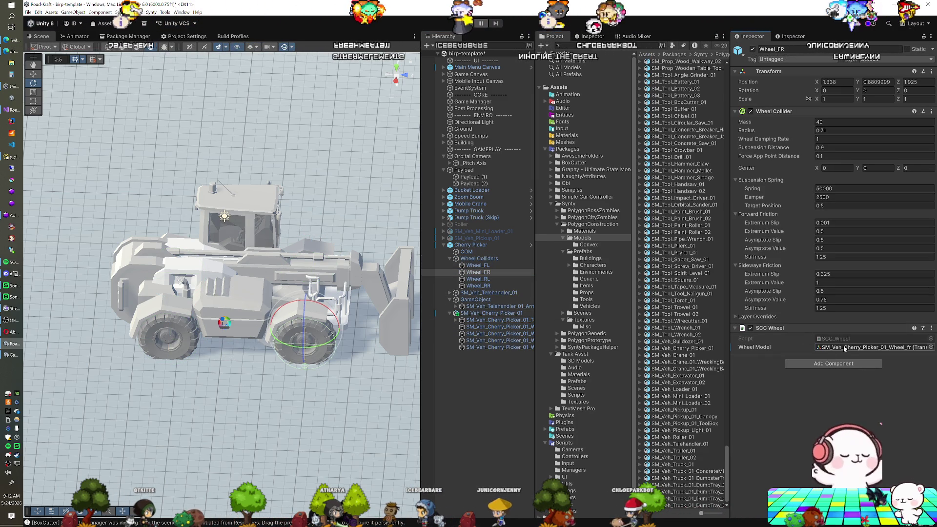
pyautogui.moveTo(498, 341); pyautogui.dragTo(861, 353)
pyautogui.click(478, 286)
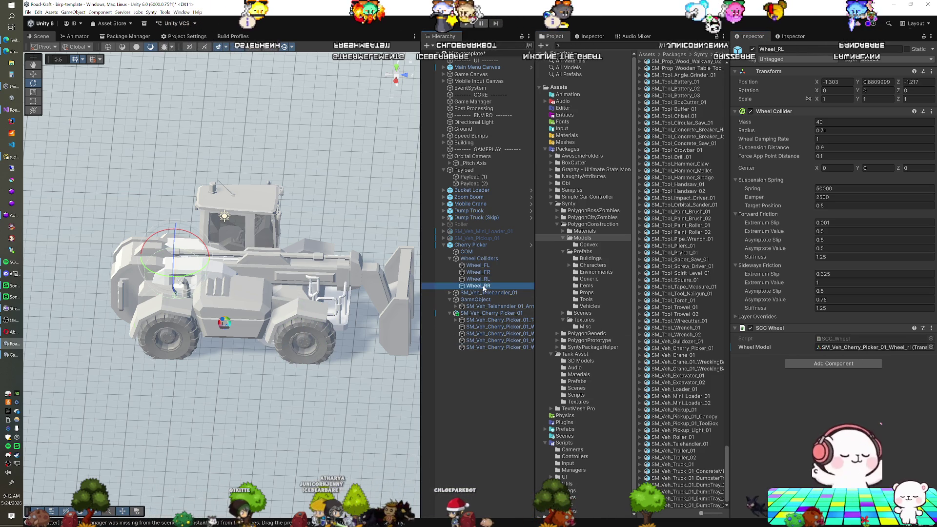
pyautogui.moveTo(495, 347); pyautogui.dragTo(841, 351)
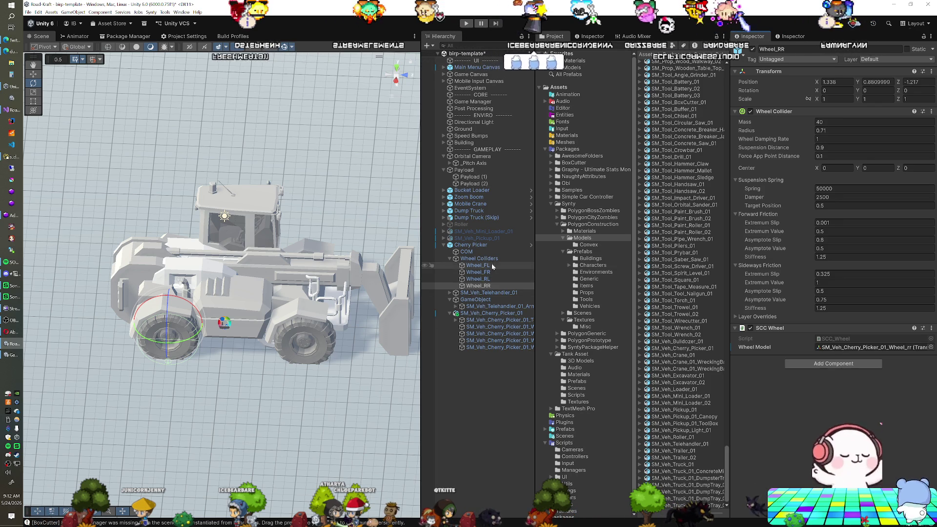
pyautogui.click(486, 248)
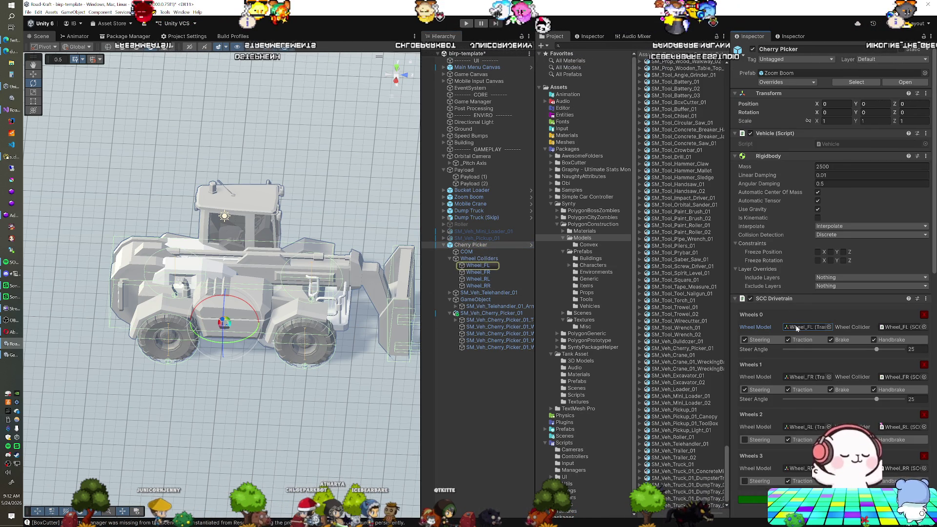
# Set drivetrain Wheels 0–3 Wheel Model slots to the cherry picker's wheel meshes.
pyautogui.click(915, 332)
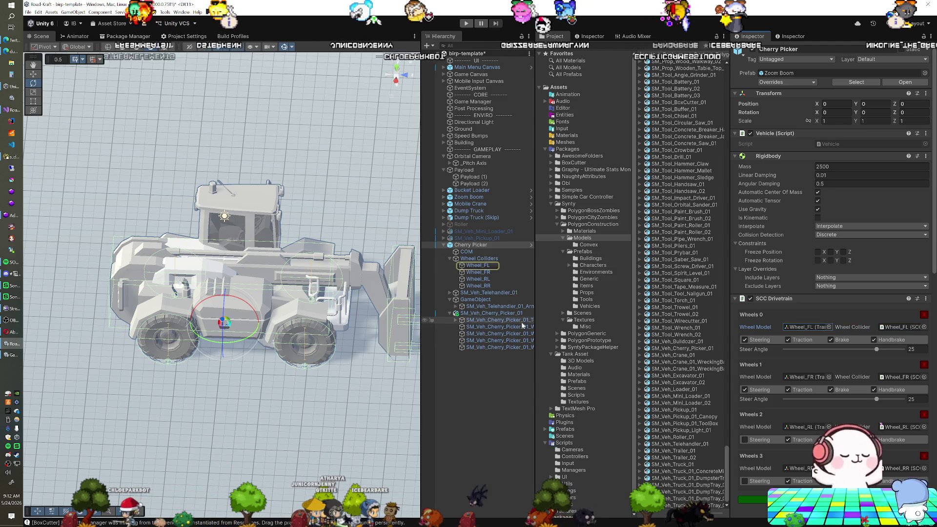
pyautogui.moveTo(803, 331)
pyautogui.mouseDown()
pyautogui.moveTo(784, 323)
pyautogui.moveTo(805, 327)
pyautogui.mouseUp()
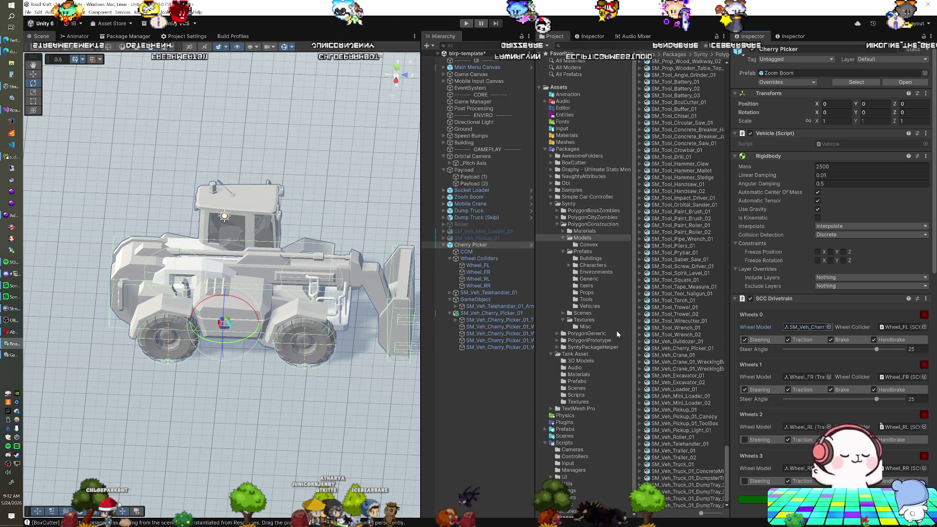
pyautogui.click(479, 272)
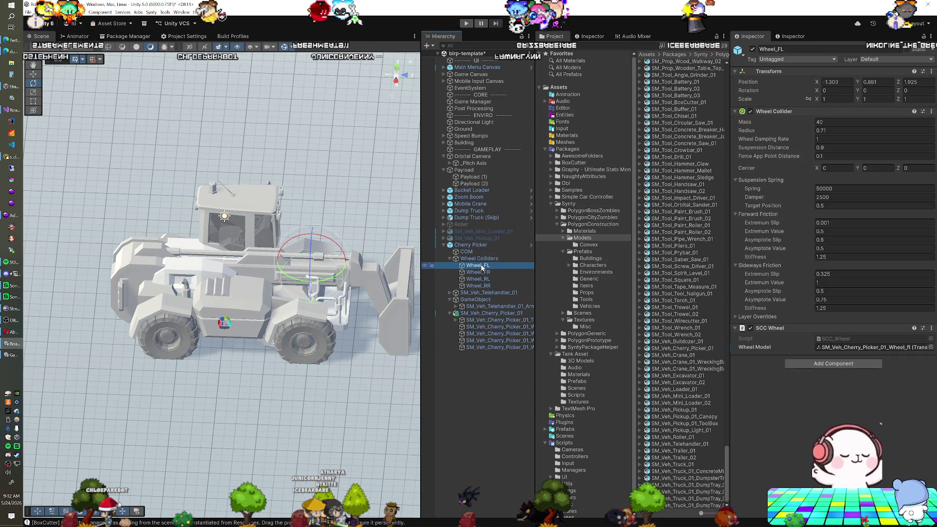
pyautogui.click(471, 245)
pyautogui.moveTo(513, 325); pyautogui.dragTo(808, 377)
pyautogui.moveTo(520, 339); pyautogui.dragTo(806, 427)
pyautogui.moveTo(520, 348); pyautogui.dragTo(805, 468)
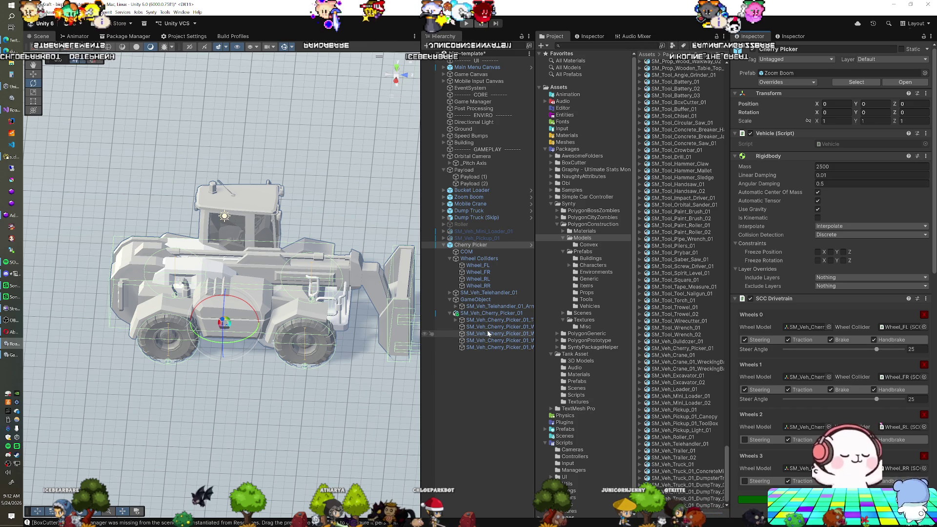
# Try dragging SM_Veh_Telehandler_01 out of Cherry Picker, triggering the restructure warning.
pyautogui.click(450, 292)
pyautogui.click(476, 293)
pyautogui.moveTo(476, 293); pyautogui.dragTo(483, 369)
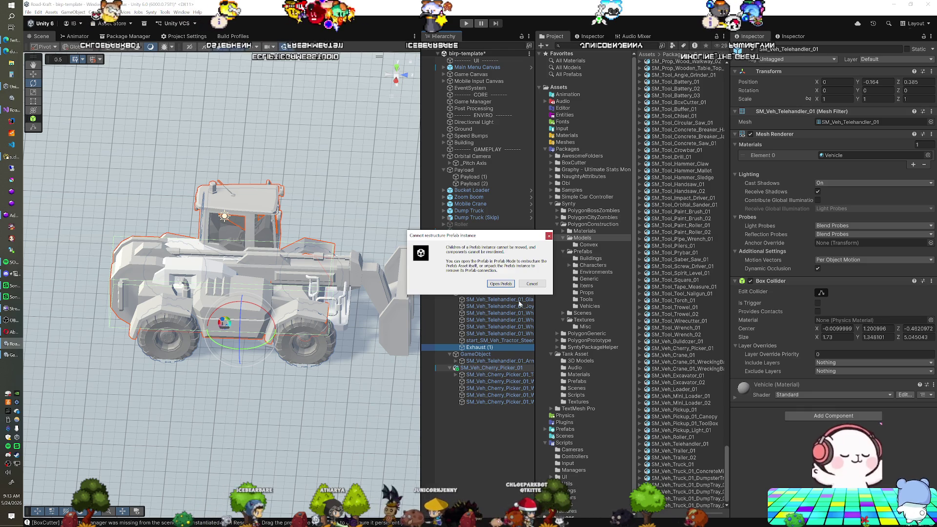
# Dismiss the warning and unpack the Cherry Picker prefab instance.
pyautogui.click(531, 284)
pyautogui.click(464, 246)
pyautogui.rightClick(462, 249)
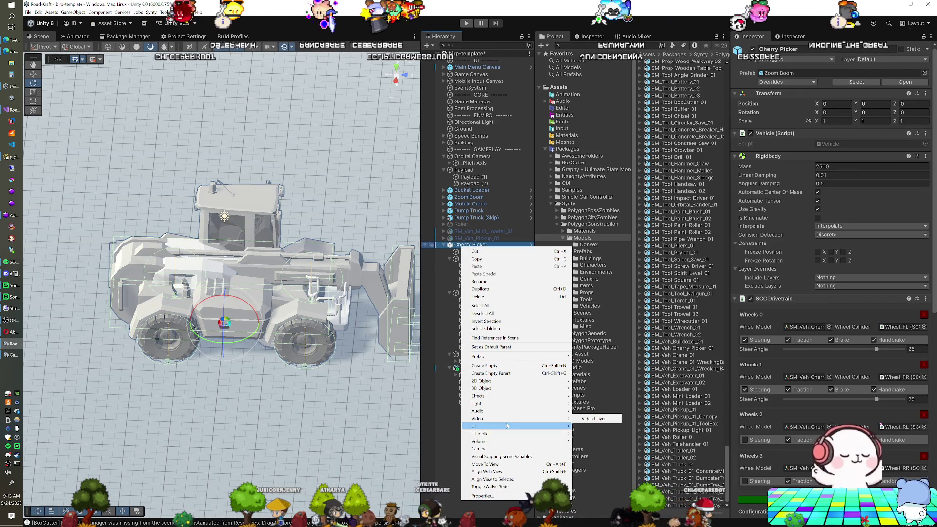
pyautogui.moveTo(508, 396)
pyautogui.moveTo(512, 357)
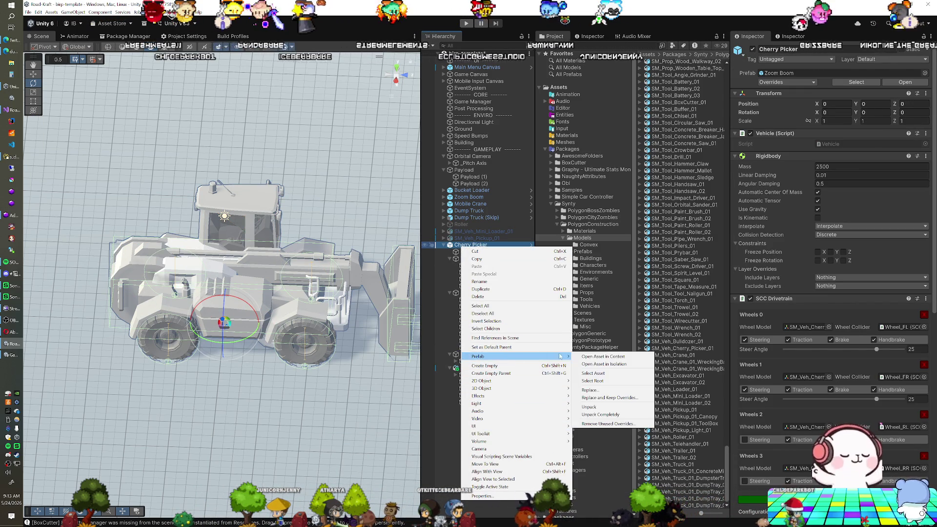
pyautogui.click(597, 408)
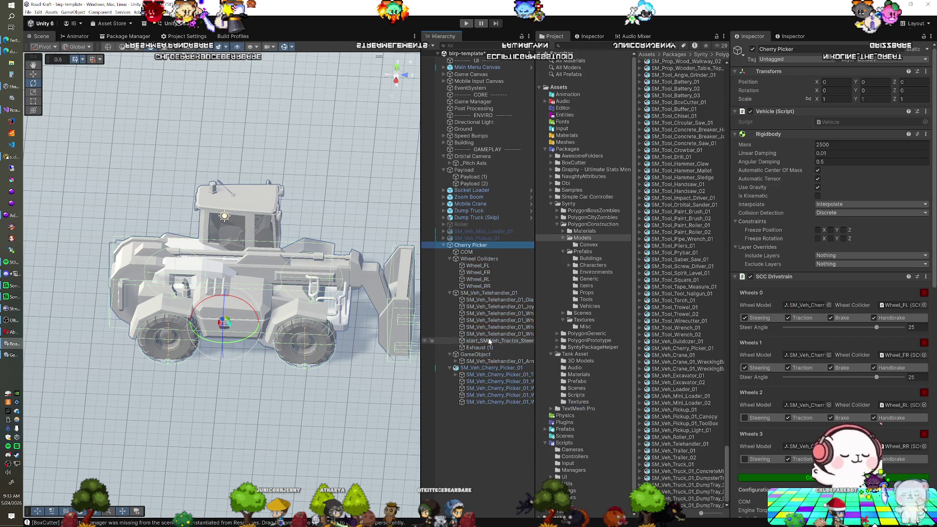
# Move Exhaust (1) under SM_Veh_Cherry_Picker_01 and delete the old SM_Veh_Telehandler_01 body.
pyautogui.moveTo(476, 347); pyautogui.dragTo(495, 367)
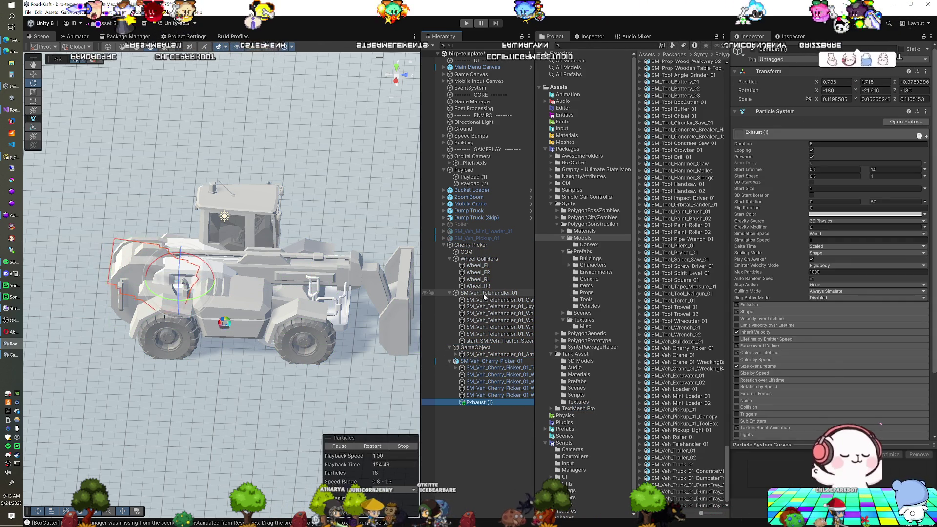
pyautogui.click(485, 299)
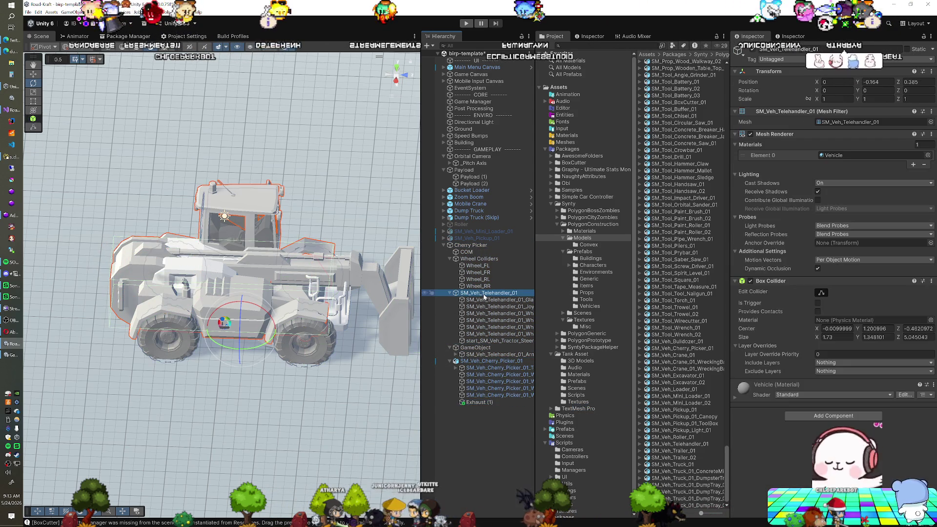
pyautogui.click(487, 293)
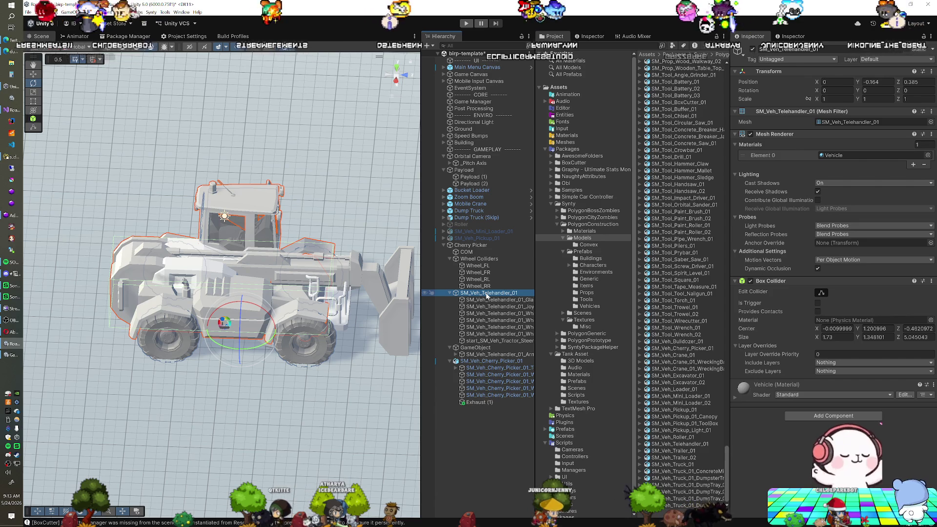
pyautogui.press('Delete')
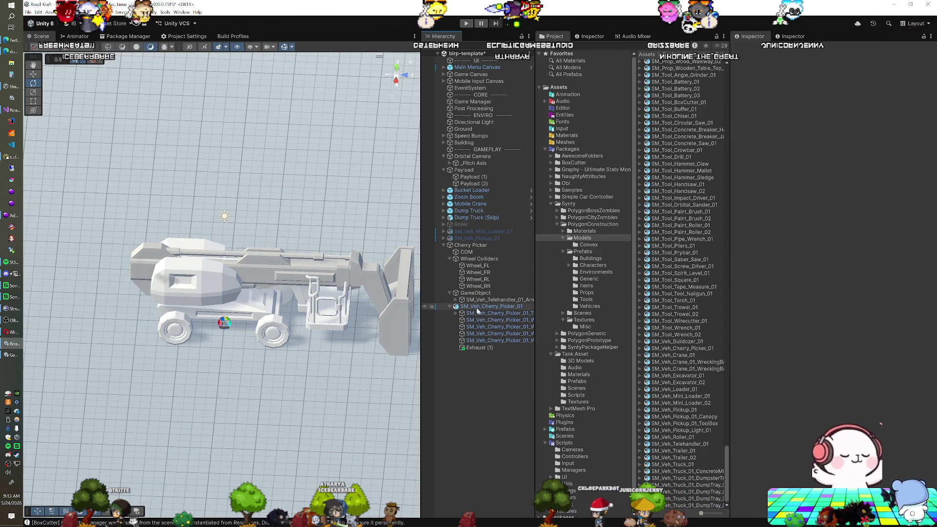
# Unfold SM_Veh_Cherry_Picker_01's three nested levels and Shift-select all fourteen parts.
pyautogui.click(481, 308)
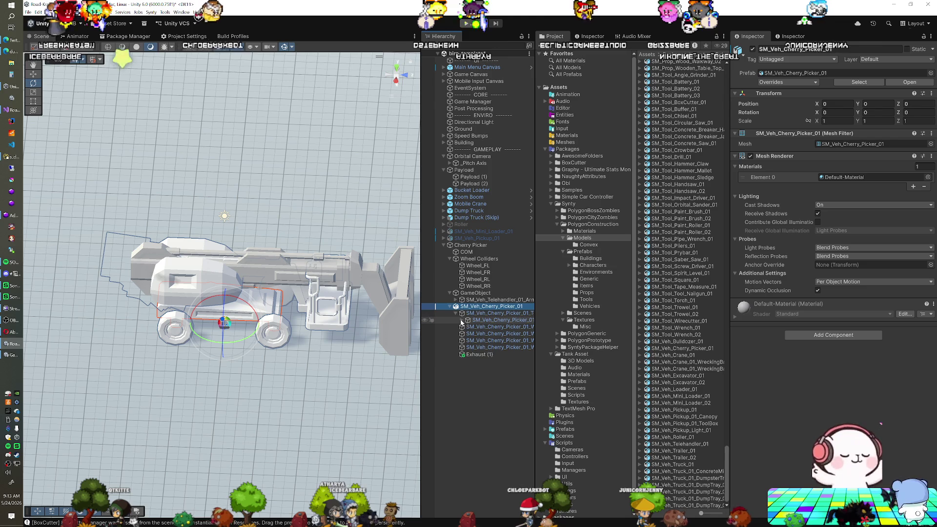
pyautogui.click(468, 328)
pyautogui.click(474, 334)
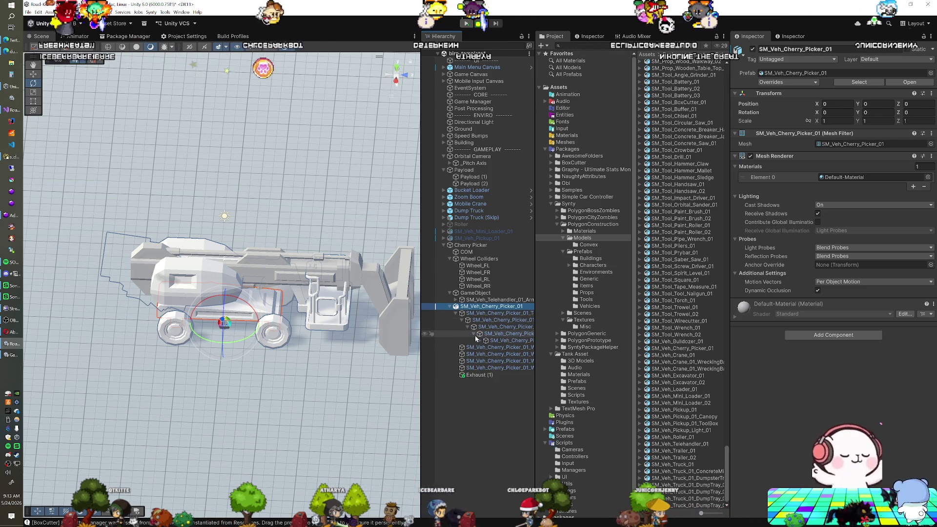
pyautogui.click(481, 341)
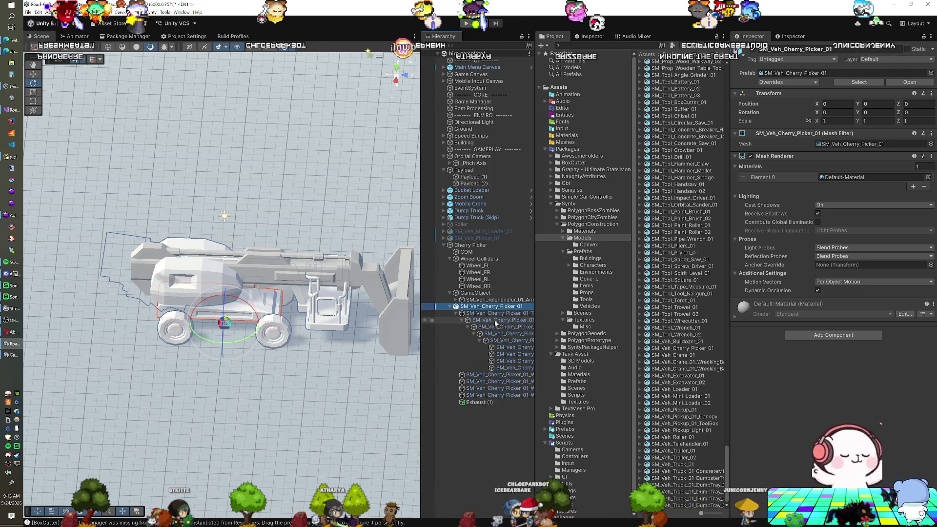
pyautogui.keyDown('shift'); pyautogui.click(499, 396); pyautogui.keyUp('shift')
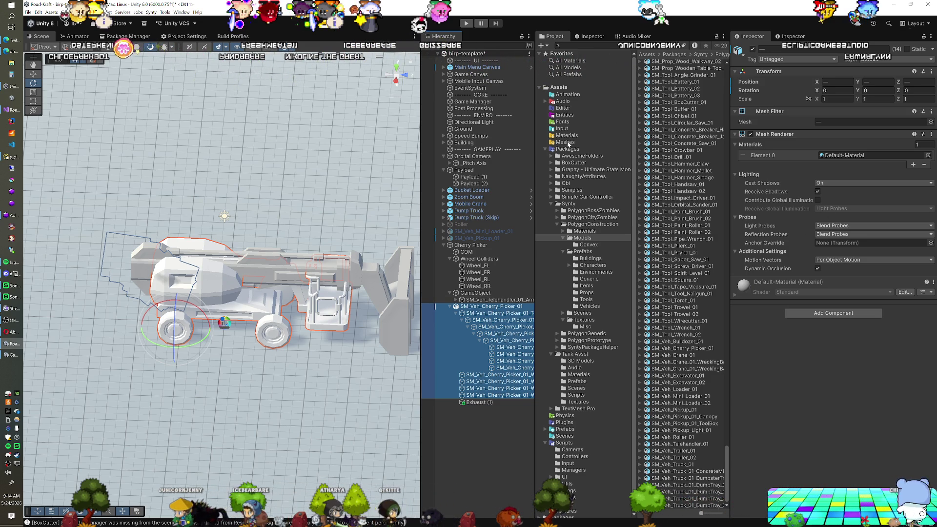
# Apply the Vehicle material from Assets > Materials to the selected cherry picker body parts.
pyautogui.click(546, 151)
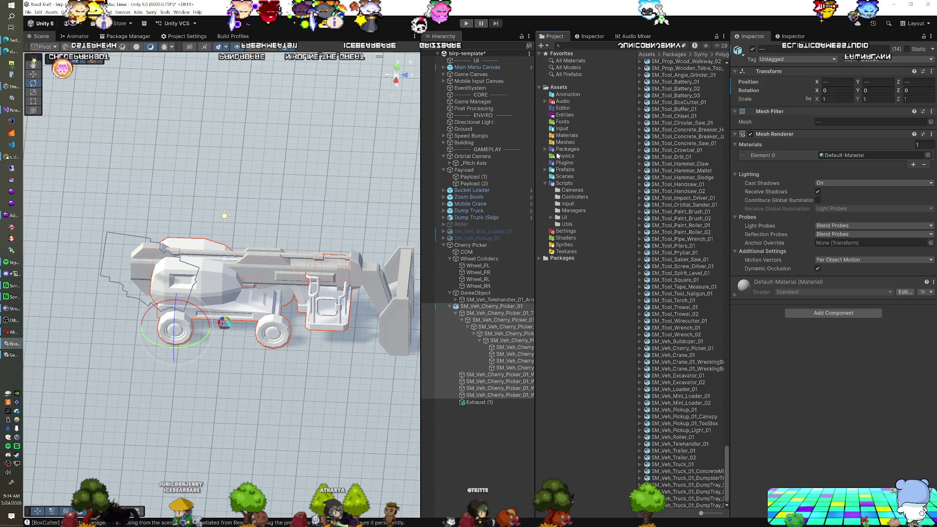
pyautogui.click(566, 170)
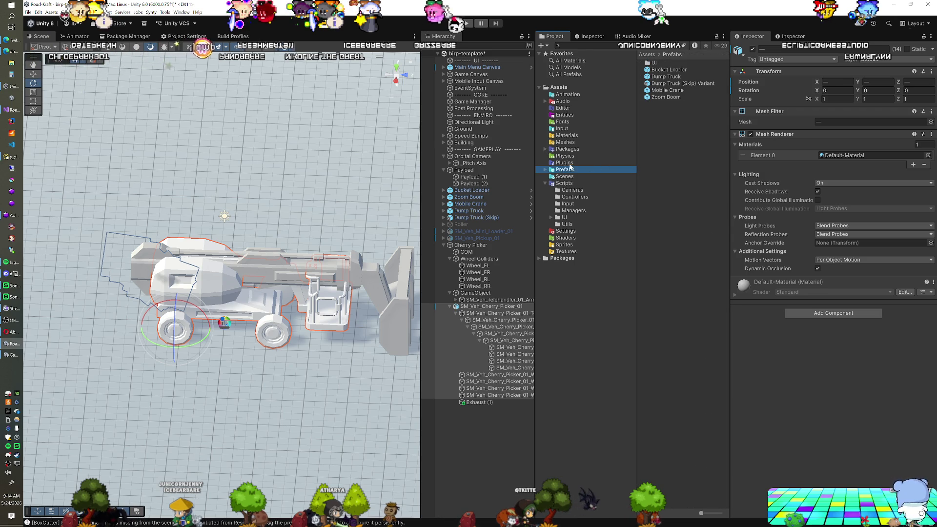
pyautogui.click(562, 128)
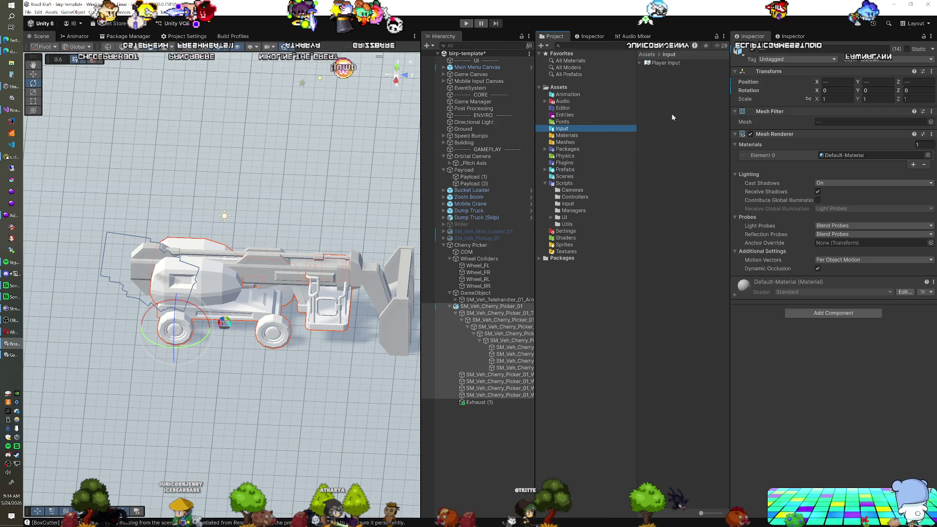
pyautogui.press('Down')
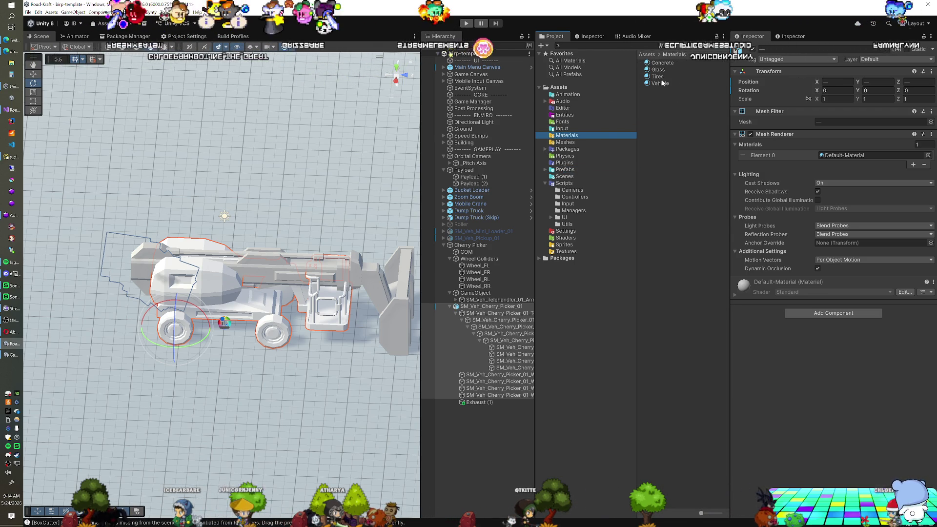
pyautogui.moveTo(659, 81); pyautogui.dragTo(845, 155)
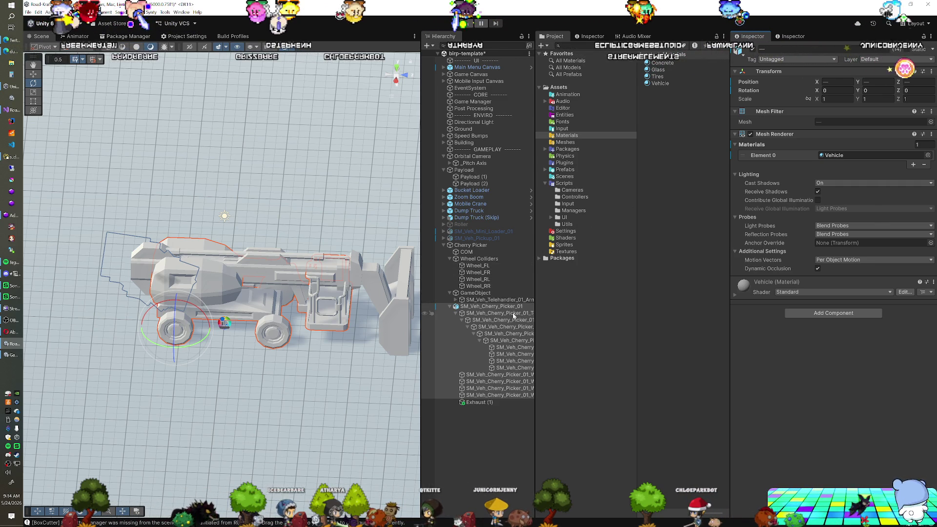
# Give the four selected wheel objects the Tires material.
pyautogui.click(498, 375)
pyautogui.keyDown('shift'); pyautogui.click(498, 395); pyautogui.keyUp('shift')
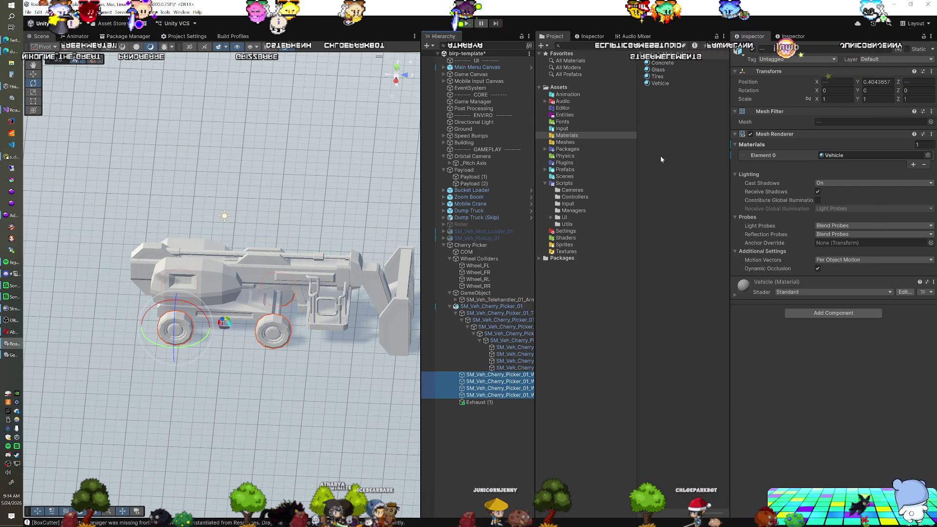
pyautogui.moveTo(660, 82)
pyautogui.mouseDown()
pyautogui.moveTo(821, 161)
pyautogui.moveTo(844, 157)
pyautogui.mouseUp()
pyautogui.moveTo(231, 262); pyautogui.dragTo(269, 259)
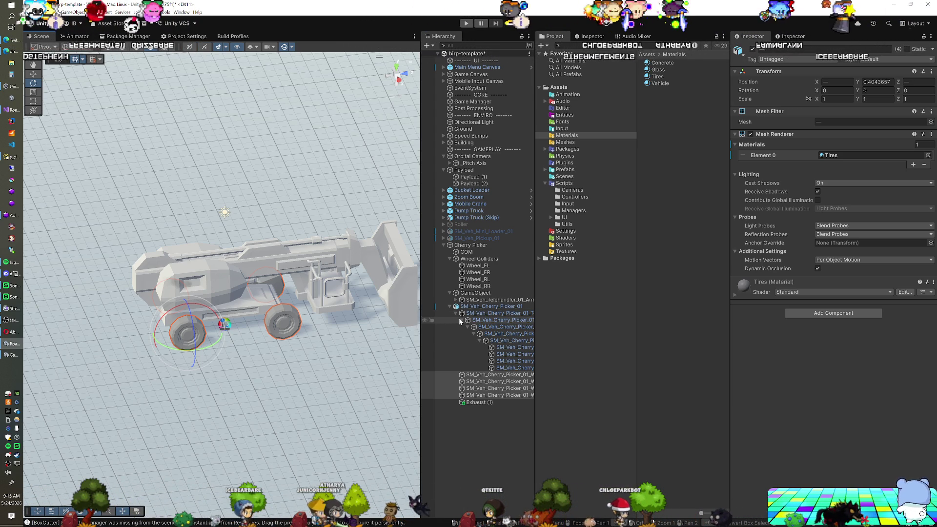
# Delete the leftover SM_Veh_Telehandler_01_Arm from the scene.
pyautogui.click(498, 320)
pyautogui.moveTo(326, 308); pyautogui.dragTo(275, 299)
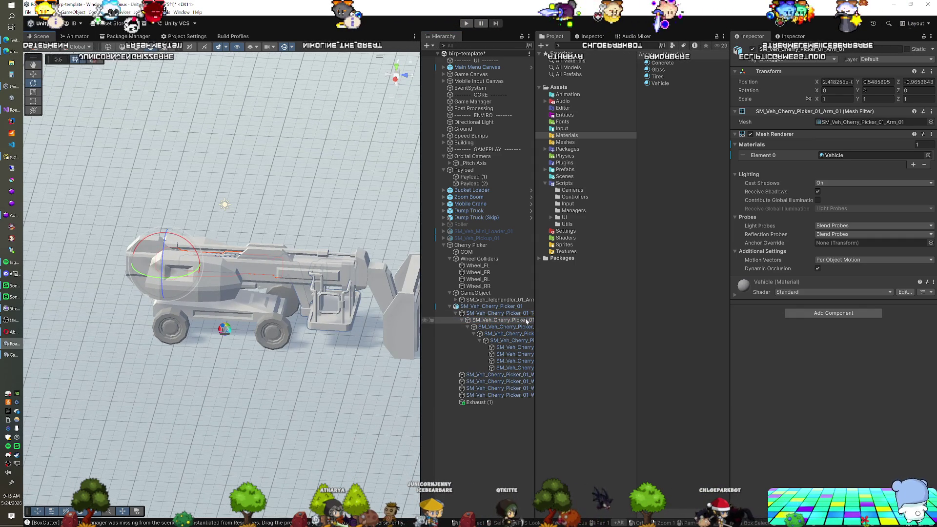
pyautogui.click(484, 299)
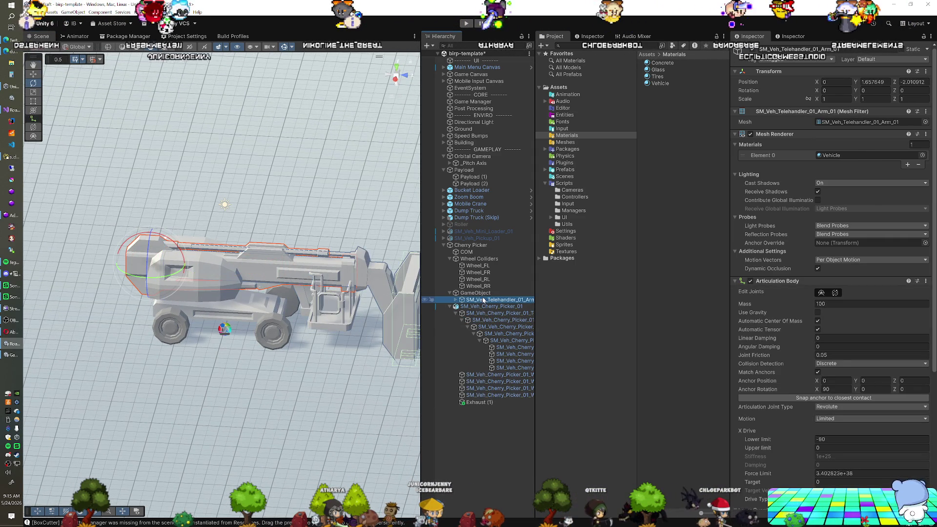
pyautogui.press('Delete')
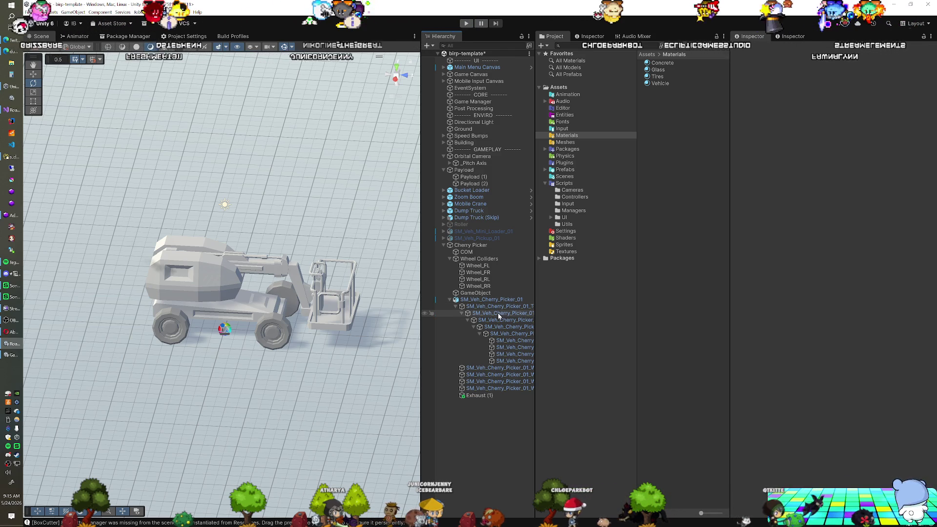
# Unpack the SM_Veh_Cherry_Picker_01 prefab via Prefab > Unpack.
pyautogui.click(482, 299)
pyautogui.rightClick(482, 300)
pyautogui.moveTo(529, 208)
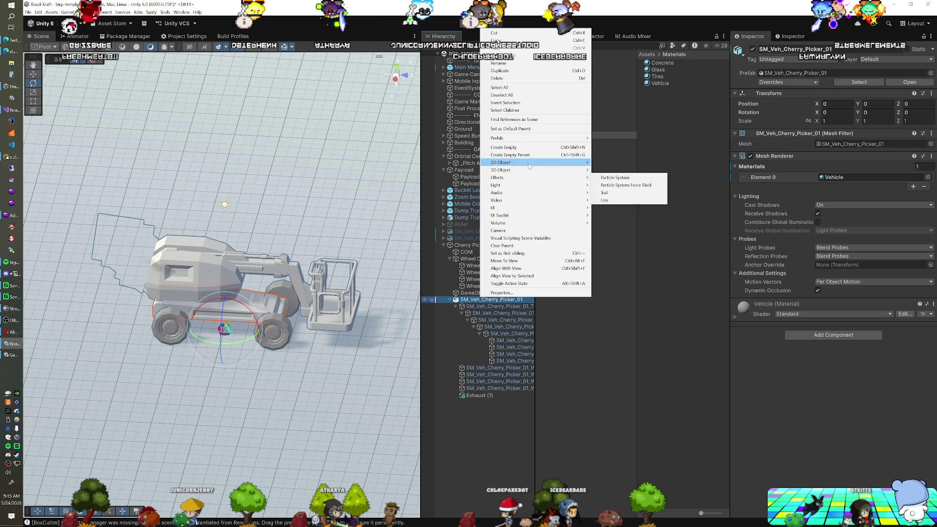
pyautogui.moveTo(531, 142)
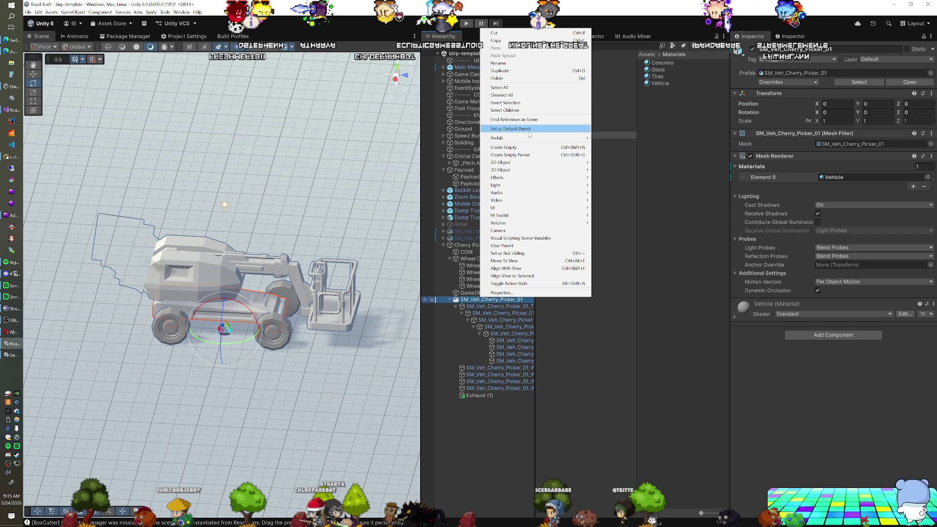
pyautogui.moveTo(586, 142)
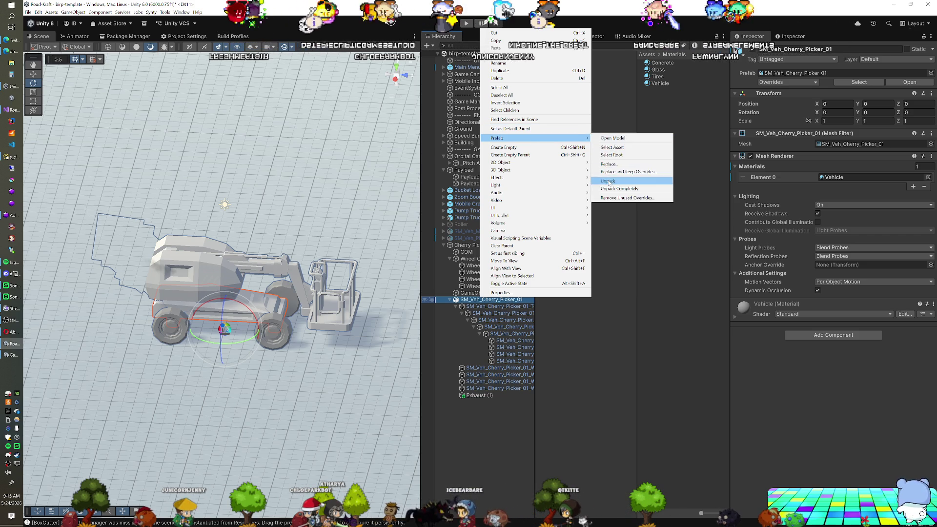
pyautogui.click(609, 182)
pyautogui.click(500, 306)
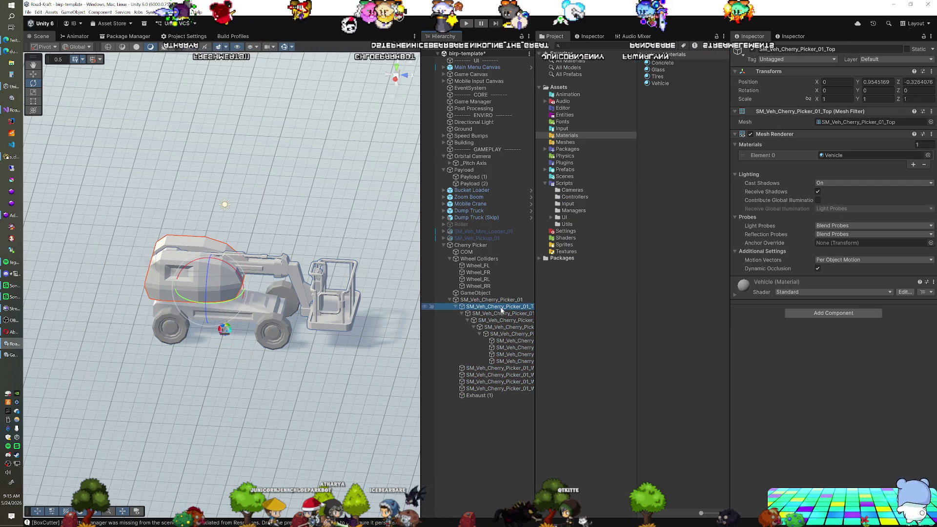
# Parent the Top turret part under GameObject and test-rotate the turret and boom.
pyautogui.moveTo(334, 304); pyautogui.dragTo(311, 295)
pyautogui.hotkey('ctrl', 'z')
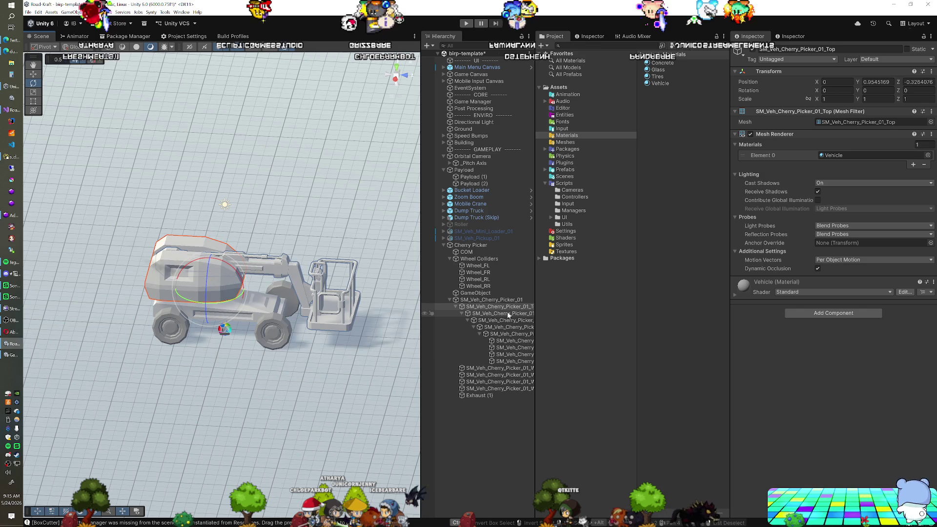
pyautogui.moveTo(480, 294); pyautogui.dragTo(480, 294)
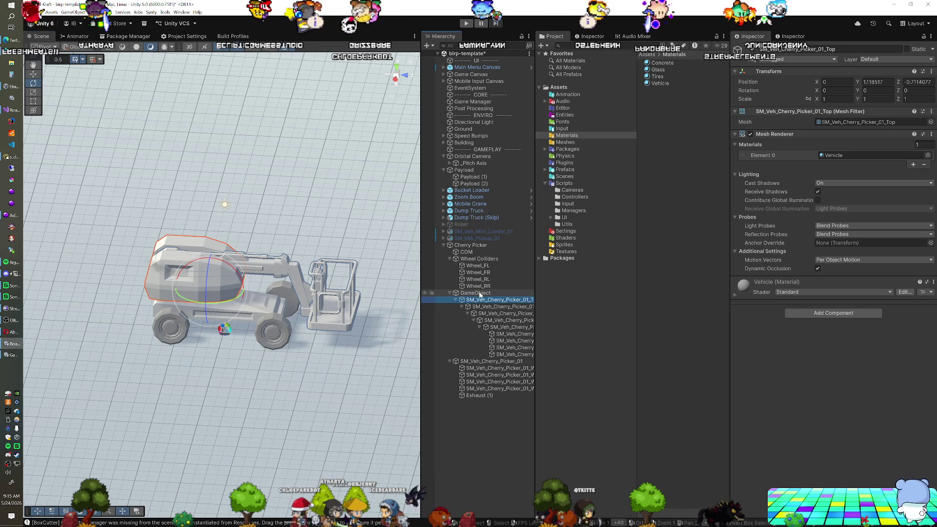
pyautogui.moveTo(223, 299)
pyautogui.mouseDown()
pyautogui.moveTo(254, 298)
pyautogui.moveTo(223, 300)
pyautogui.mouseUp()
pyautogui.click(190, 249)
pyautogui.moveTo(185, 244)
pyautogui.mouseDown()
pyautogui.moveTo(162, 221)
pyautogui.moveTo(185, 247)
pyautogui.mouseUp()
# Select Arm_02 and Arm_03 and try extending Arm_03 along the boom.
pyautogui.click(505, 313)
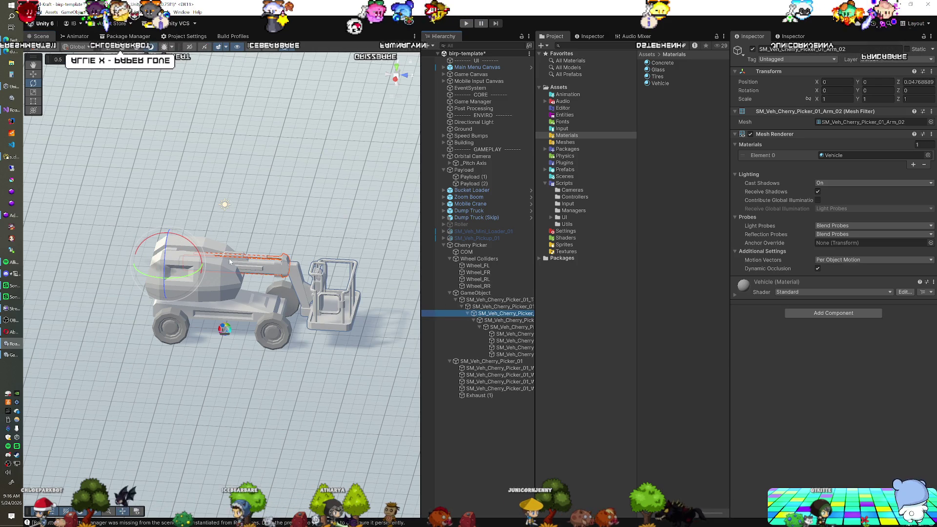
pyautogui.click(311, 297)
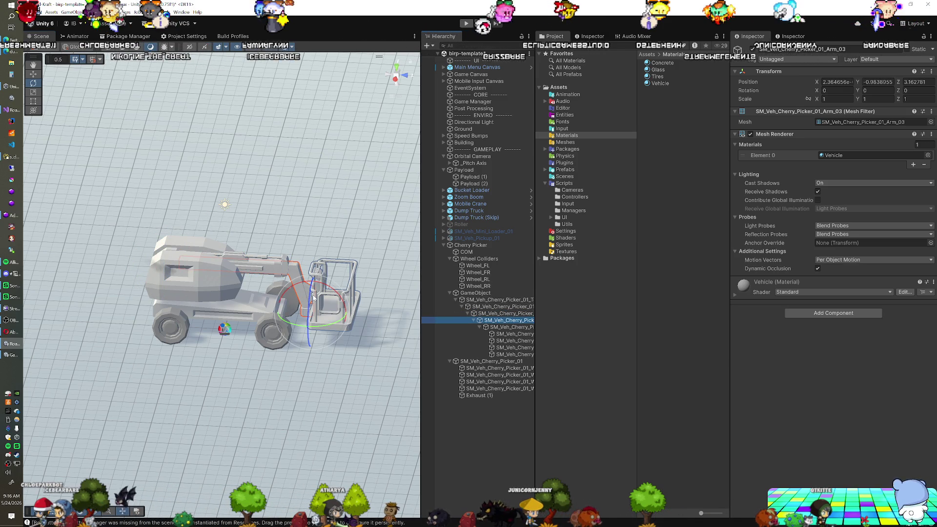
pyautogui.moveTo(345, 313); pyautogui.dragTo(436, 319)
pyautogui.scroll(3, 335, 311)
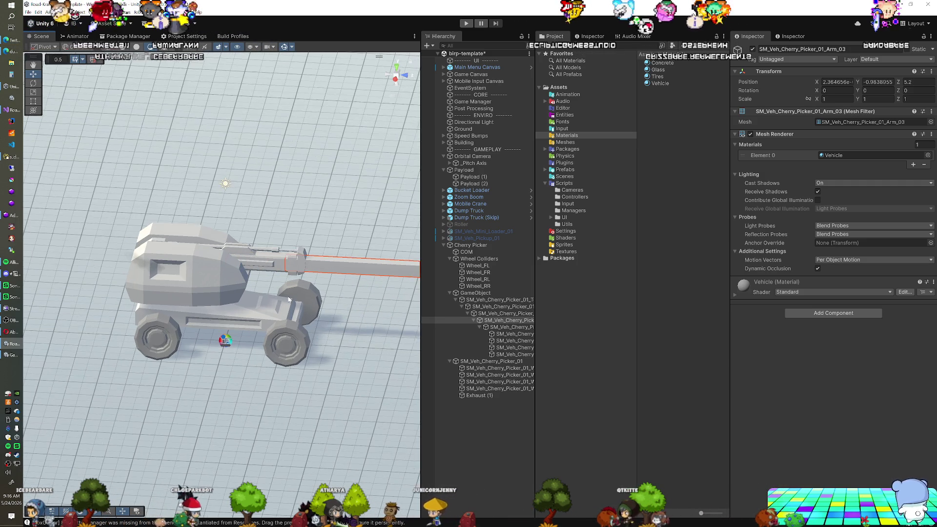
pyautogui.click(528, 327)
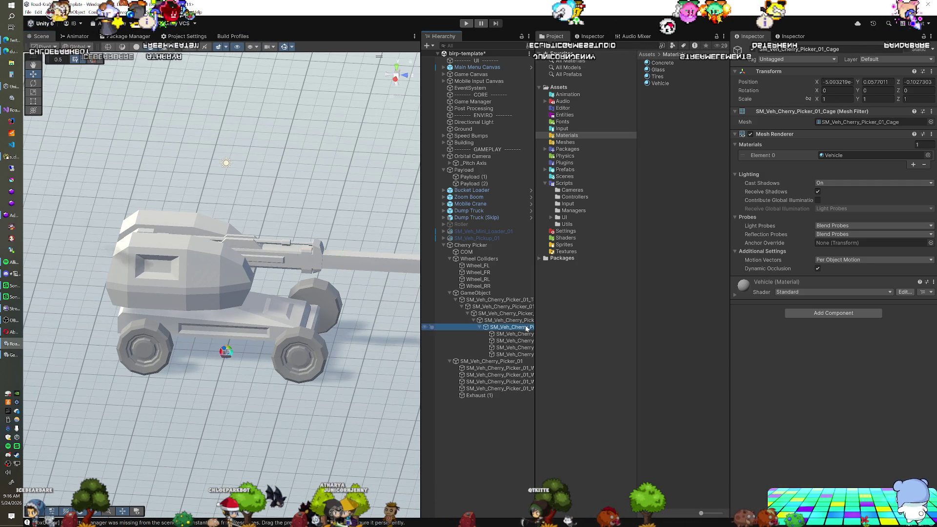
pyautogui.moveTo(160, 310); pyautogui.dragTo(317, 308)
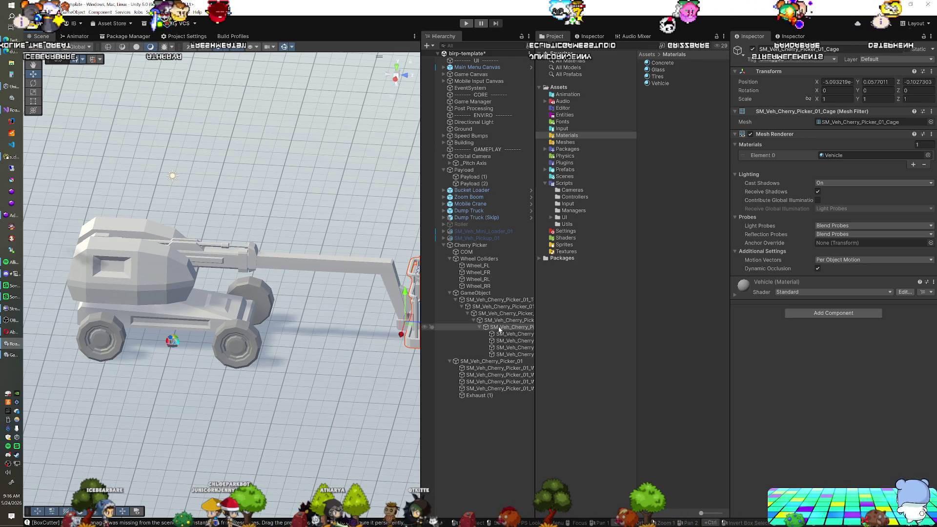
# Slide the telescoping arm back along Z so the basket retracts toward the cab.
pyautogui.press('Up')
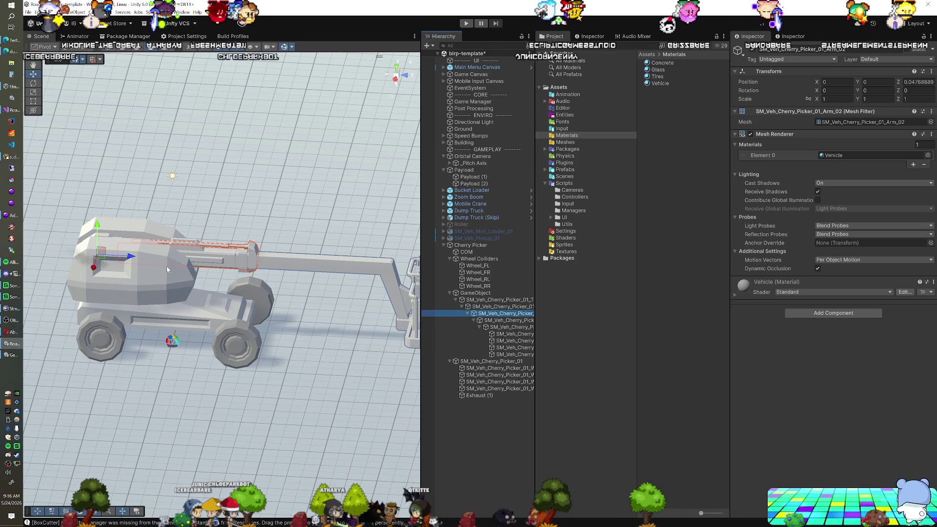
pyautogui.moveTo(131, 260); pyautogui.dragTo(161, 263)
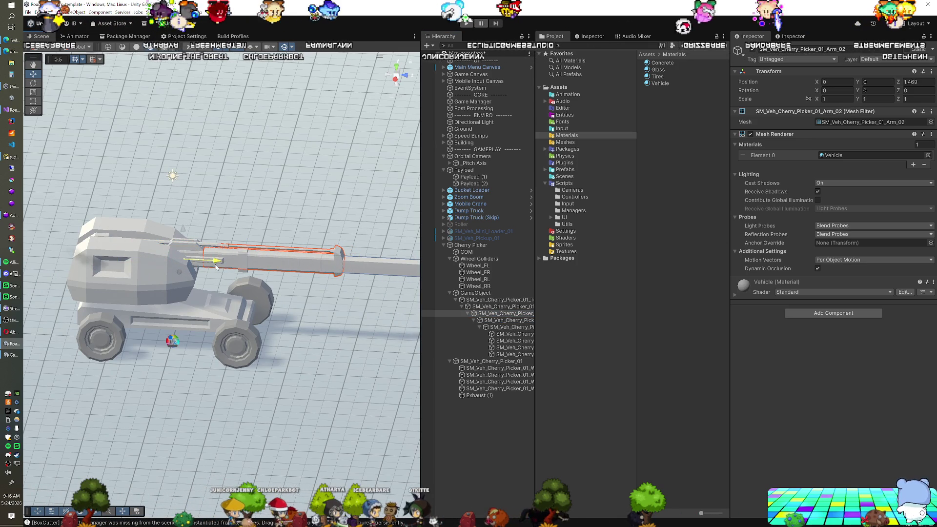
pyautogui.scroll(-3, 218, 267)
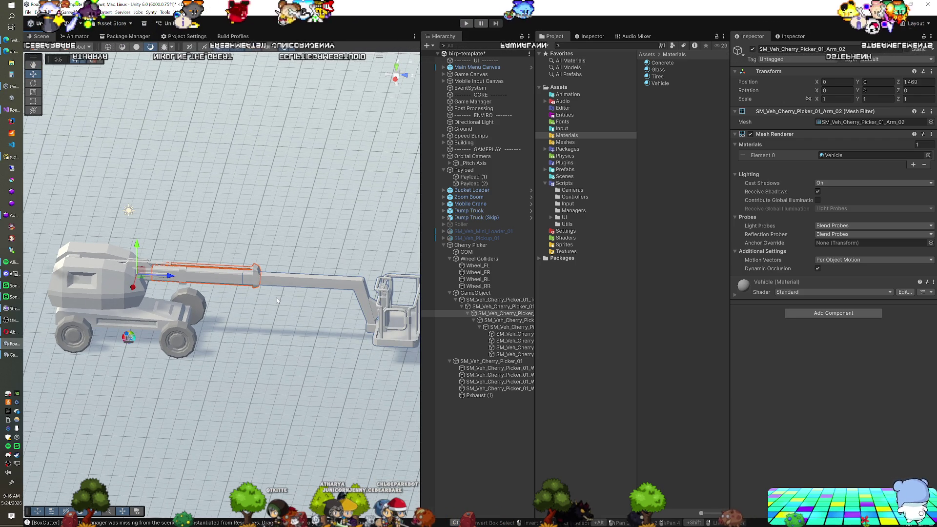
pyautogui.moveTo(261, 304)
pyautogui.mouseDown()
pyautogui.moveTo(268, 297)
pyautogui.moveTo(165, 285)
pyautogui.moveTo(189, 278)
pyautogui.mouseUp()
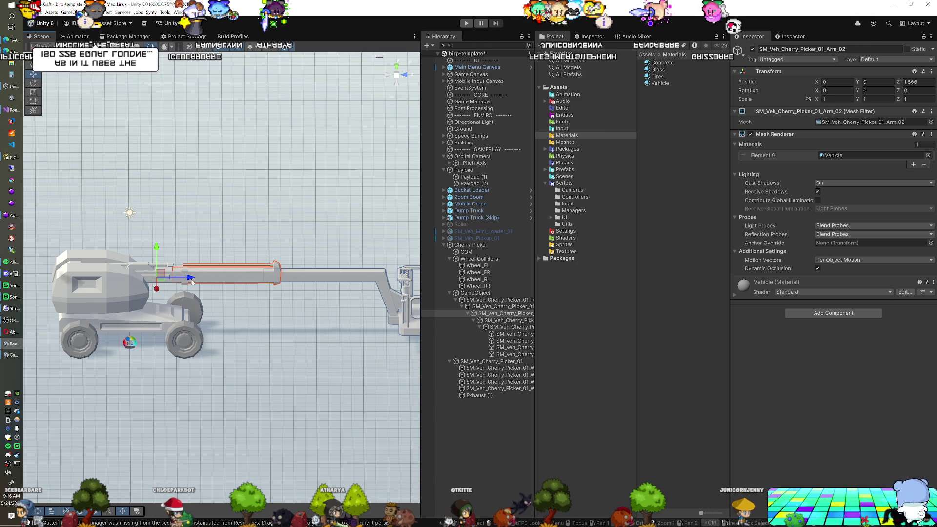
pyautogui.moveTo(189, 279); pyautogui.dragTo(178, 279)
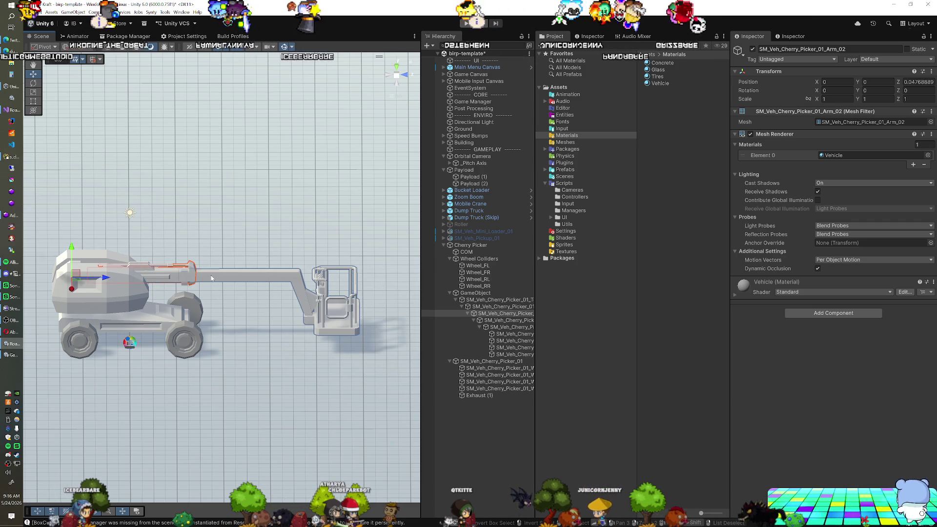
pyautogui.click(212, 278)
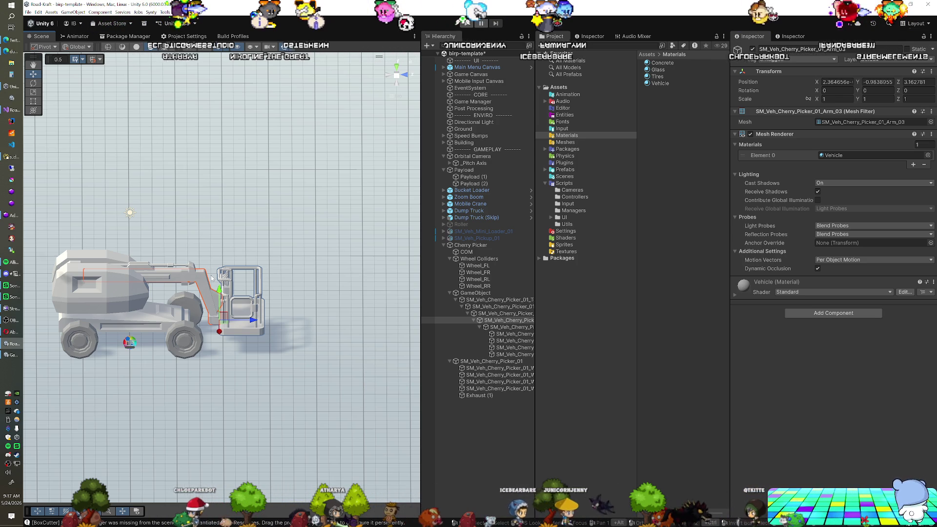
# Orbit to a raised view over the cherry picker and select the basket's cage door.
pyautogui.moveTo(223, 318); pyautogui.dragTo(205, 332)
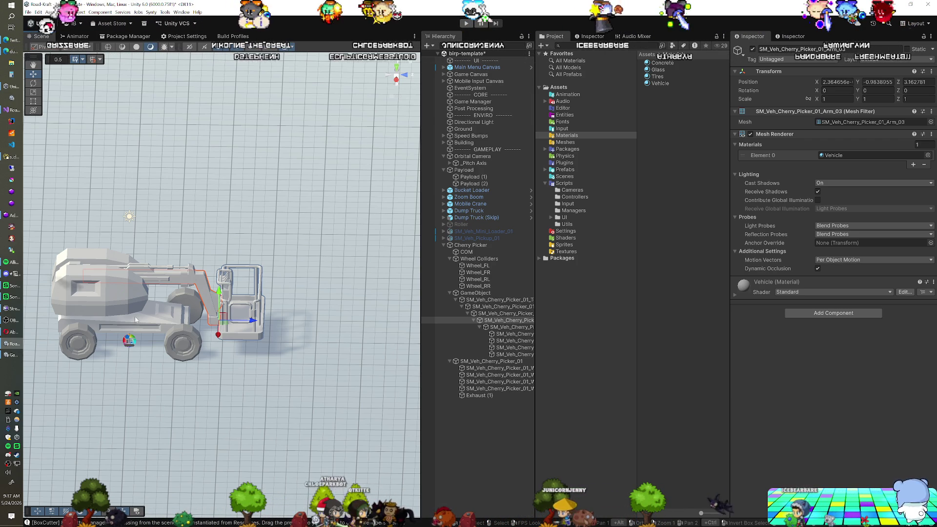
pyautogui.moveTo(182, 324)
pyautogui.mouseDown()
pyautogui.moveTo(147, 319)
pyautogui.moveTo(209, 338)
pyautogui.moveTo(222, 354)
pyautogui.moveTo(247, 312)
pyautogui.mouseUp()
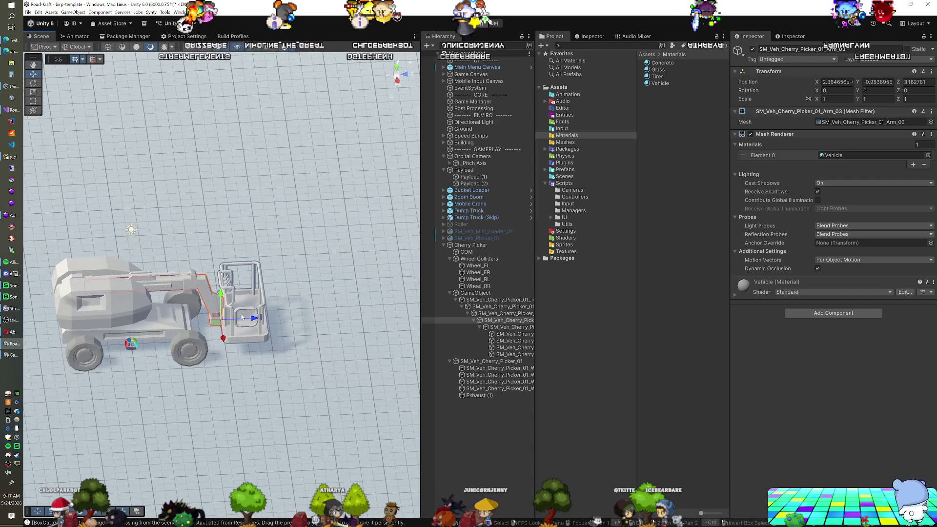
pyautogui.click(248, 311)
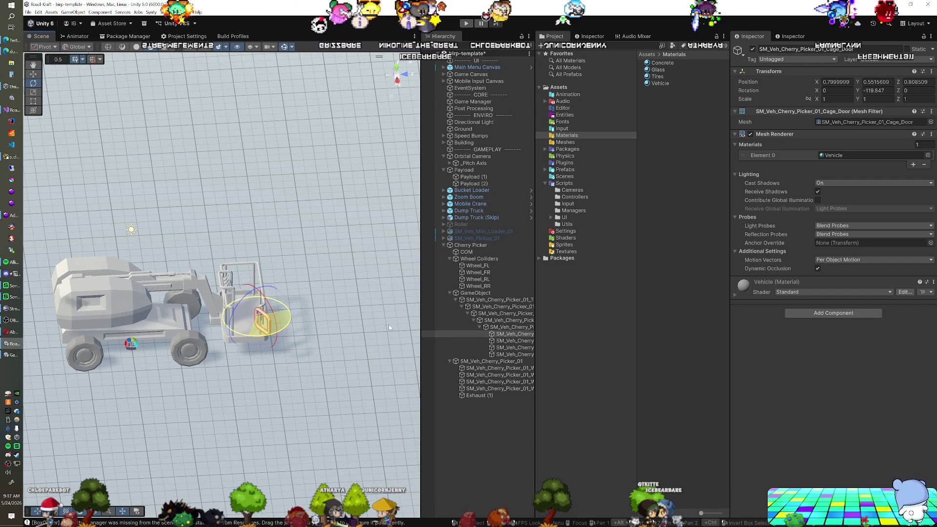
pyautogui.moveTo(237, 339)
pyautogui.mouseDown()
pyautogui.moveTo(195, 350)
pyautogui.moveTo(205, 326)
pyautogui.moveTo(189, 314)
pyautogui.mouseUp()
pyautogui.click(469, 245)
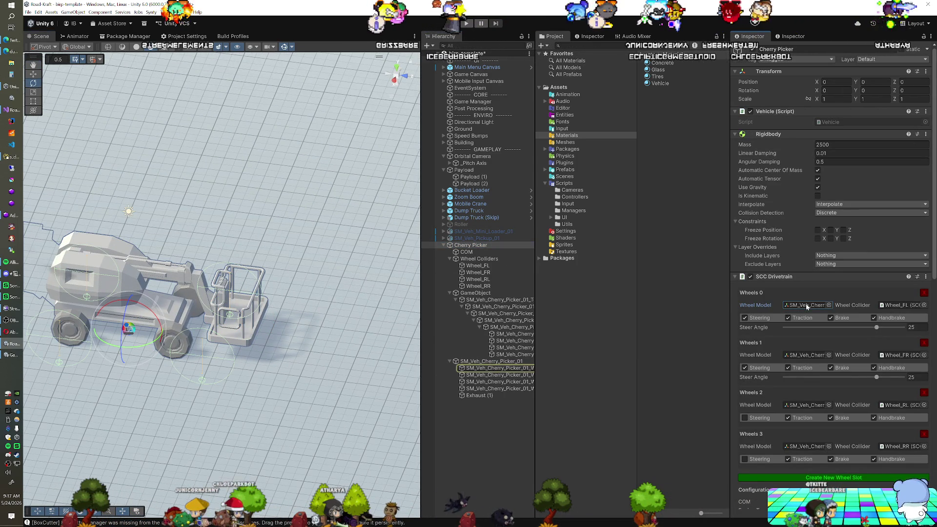
# Follow the SCC Particles Element 0 reference to locate and select Exhaust (1).
pyautogui.scroll(-5, 805, 342)
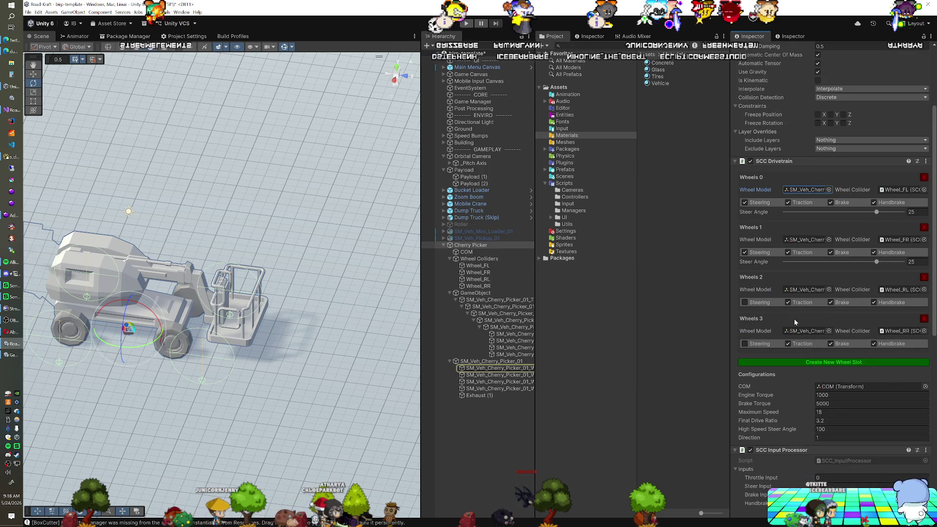
pyautogui.scroll(-9, 791, 319)
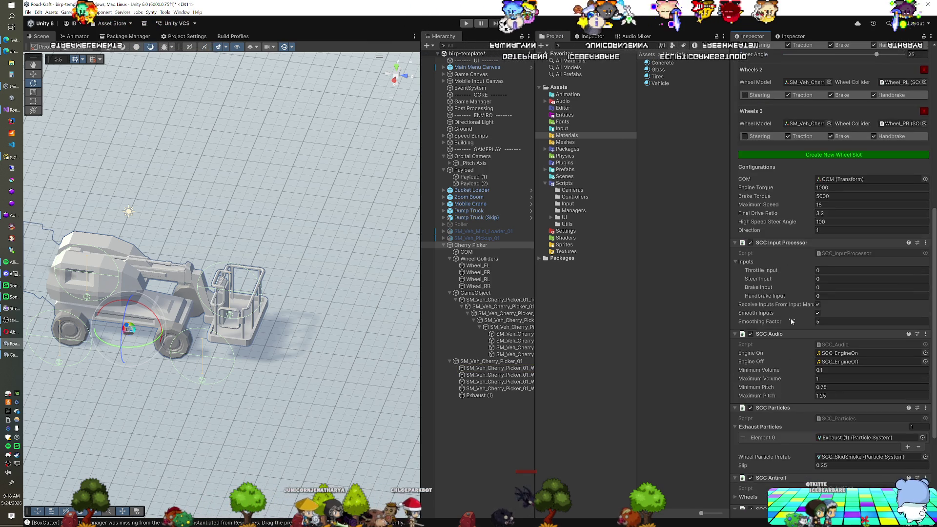
pyautogui.scroll(-5, 790, 319)
pyautogui.click(833, 322)
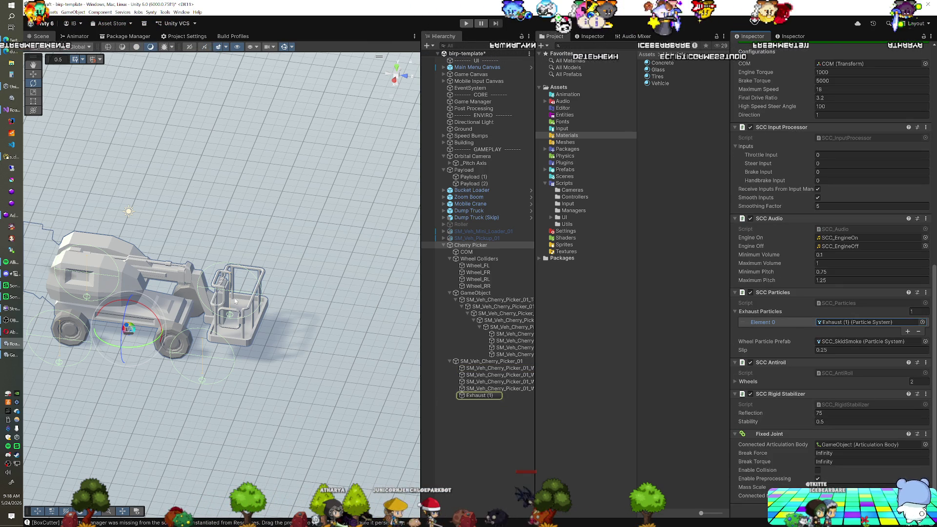
pyautogui.moveTo(250, 301)
pyautogui.mouseDown()
pyautogui.moveTo(126, 346)
pyautogui.moveTo(350, 313)
pyautogui.moveTo(343, 300)
pyautogui.moveTo(131, 305)
pyautogui.moveTo(147, 327)
pyautogui.moveTo(184, 337)
pyautogui.moveTo(251, 301)
pyautogui.moveTo(507, 348)
pyautogui.moveTo(291, 380)
pyautogui.moveTo(118, 301)
pyautogui.moveTo(24, 322)
pyautogui.mouseUp()
pyautogui.scroll(5, 154, 337)
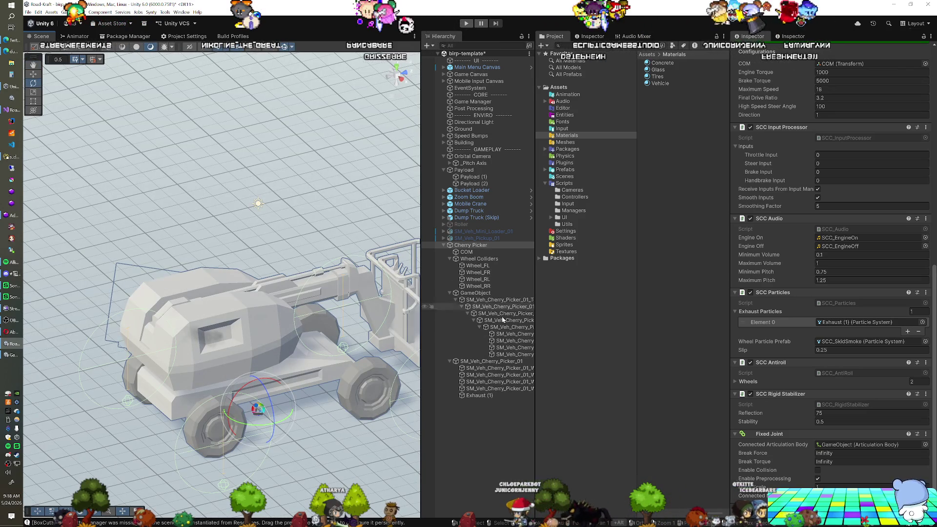
pyautogui.click(477, 396)
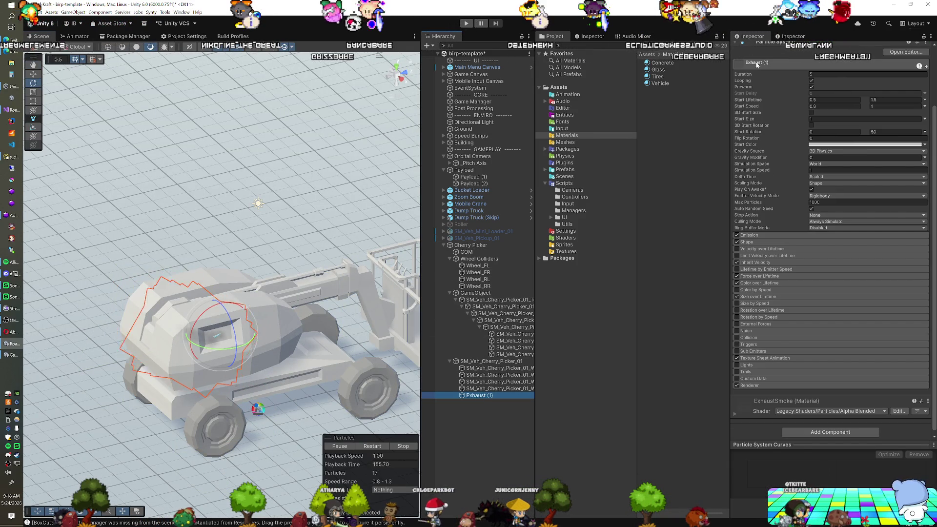
pyautogui.scroll(3, 757, 63)
pyautogui.moveTo(348, 264)
pyautogui.mouseDown()
pyautogui.moveTo(249, 305)
pyautogui.moveTo(244, 327)
pyautogui.moveTo(223, 321)
pyautogui.mouseUp()
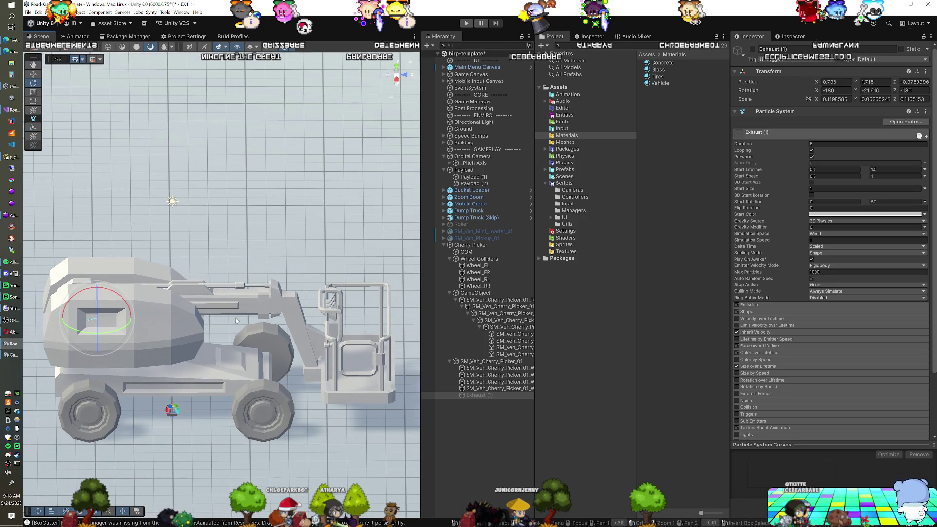
pyautogui.click(470, 246)
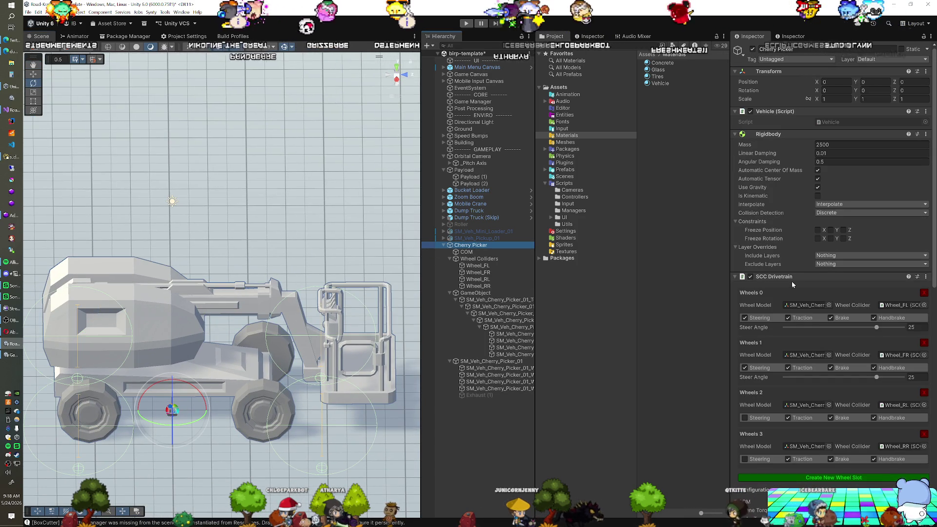
pyautogui.scroll(-1, 808, 288)
# In Right view, move Wheel_FL and Wheel_FR back over the front wheels, about Z 1.17.
pyautogui.click(476, 266)
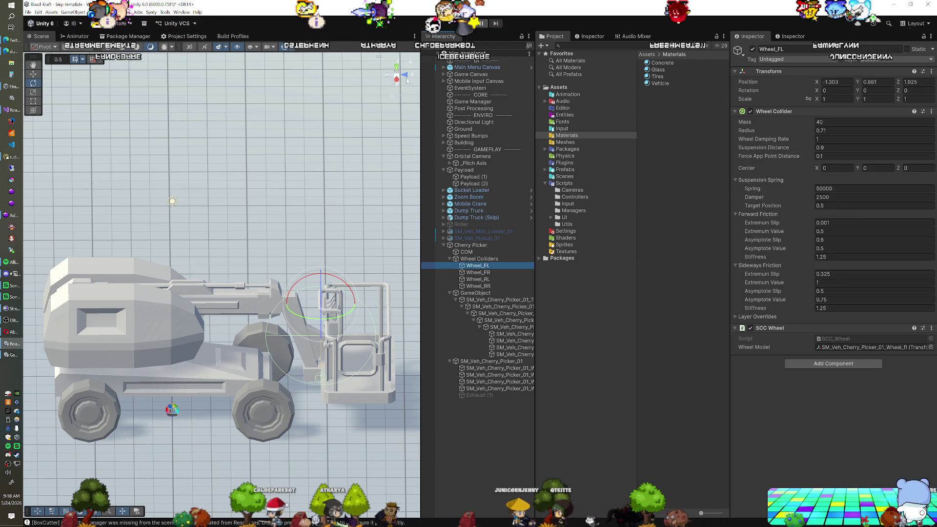
pyautogui.click(386, 75)
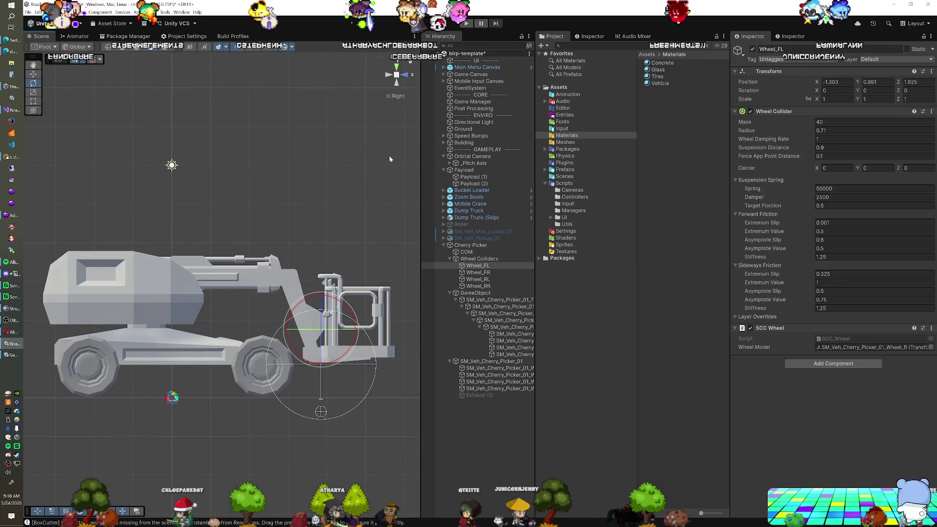
pyautogui.keyDown('ctrl'); pyautogui.click(478, 273); pyautogui.keyUp('ctrl')
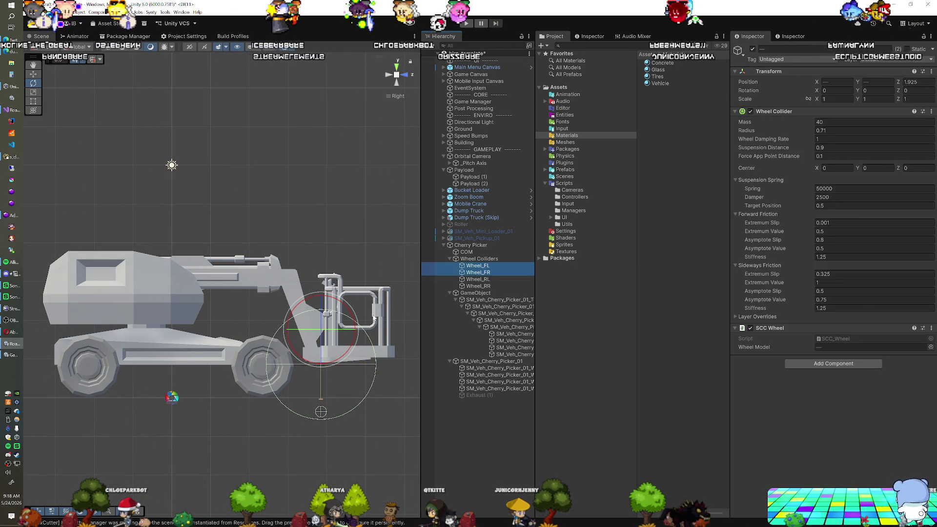
pyautogui.moveTo(330, 328); pyautogui.dragTo(272, 327)
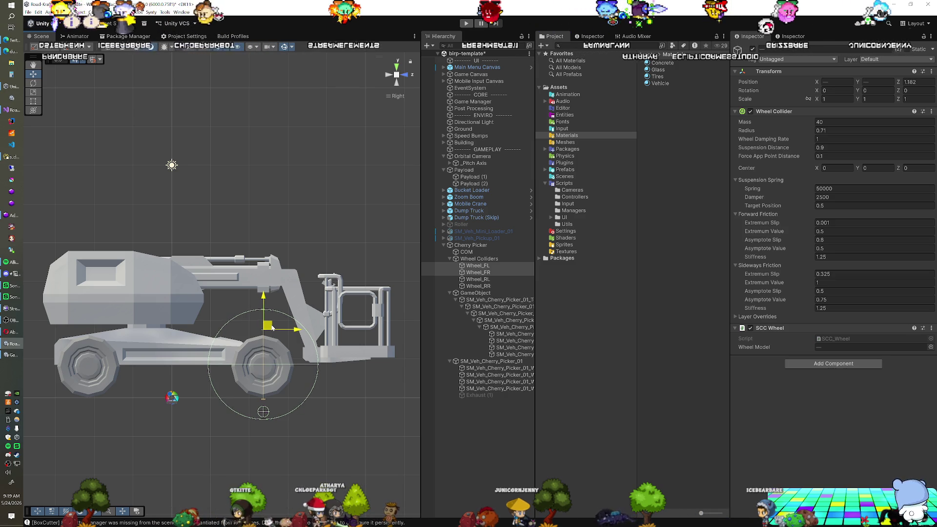
pyautogui.click(478, 265)
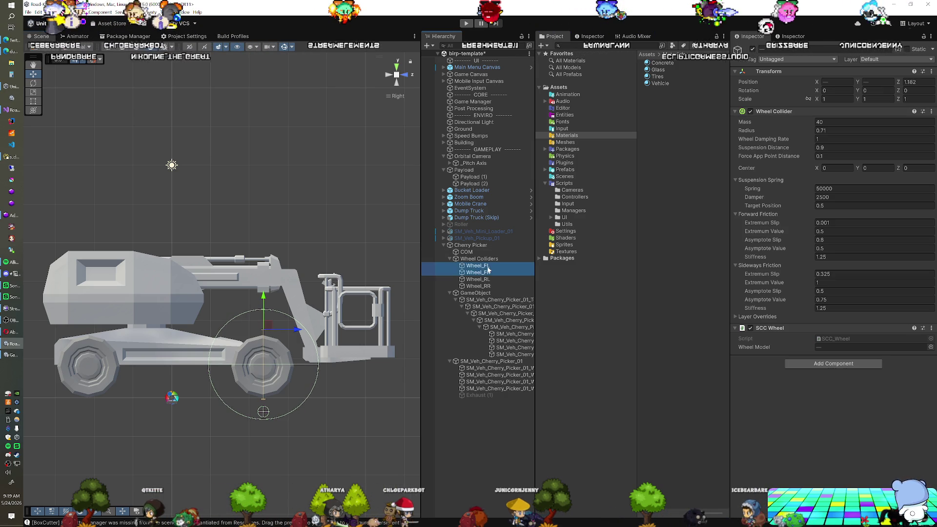
pyautogui.click(877, 82)
pyautogui.keyDown('shift'); pyautogui.click(491, 287); pyautogui.keyUp('shift')
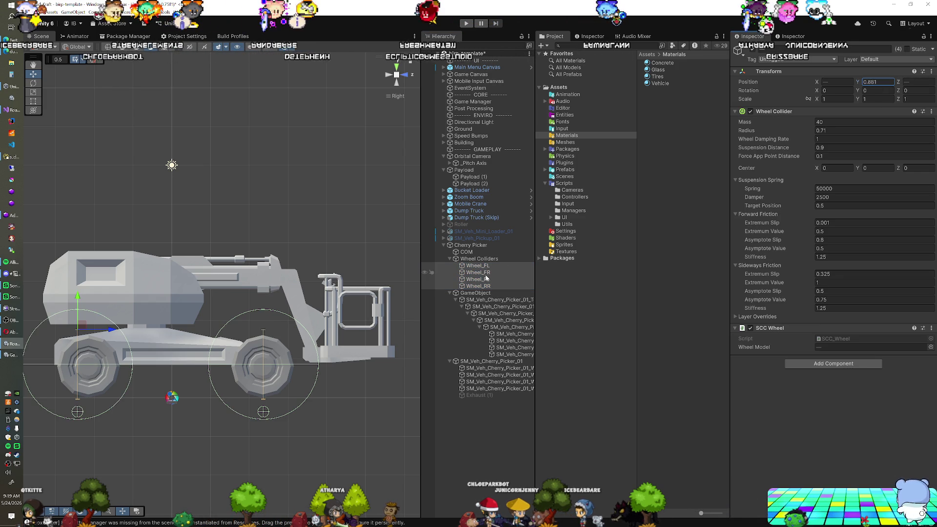
pyautogui.click(402, 323)
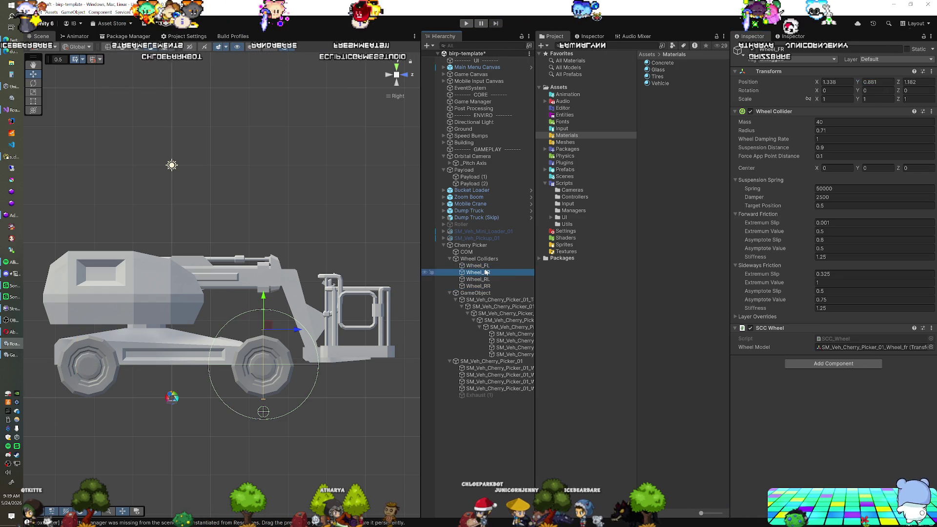
pyautogui.scroll(1, 403, 323)
pyautogui.keyDown('shift'); pyautogui.click(459, 275); pyautogui.keyUp('shift')
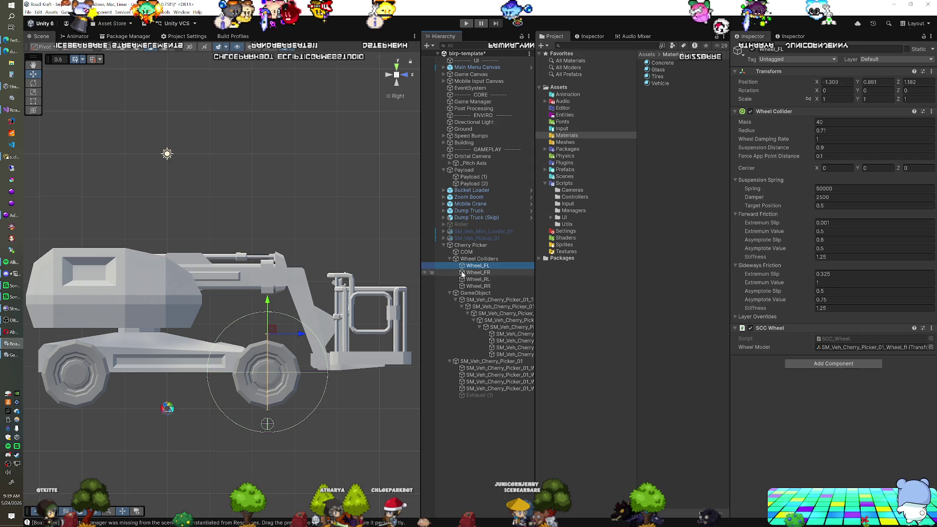
pyautogui.scroll(2, 325, 327)
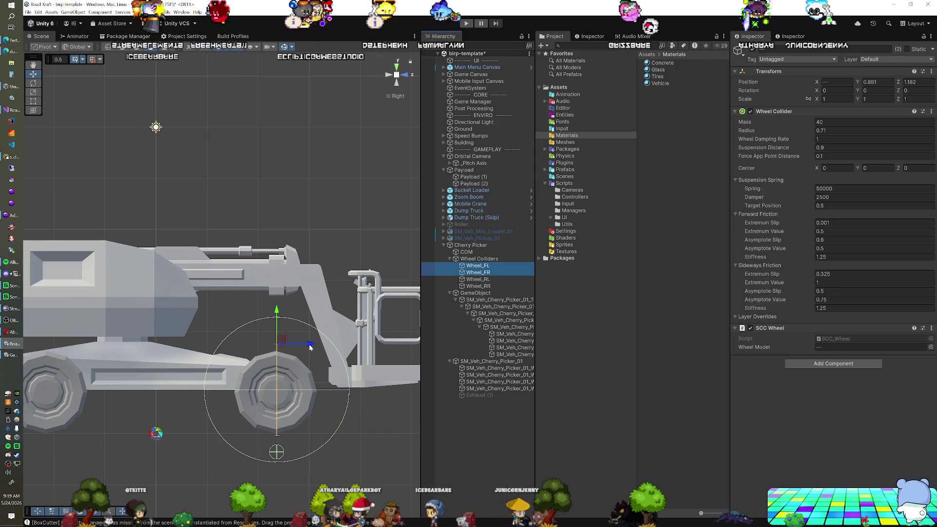
pyautogui.moveTo(313, 344); pyautogui.dragTo(311, 347)
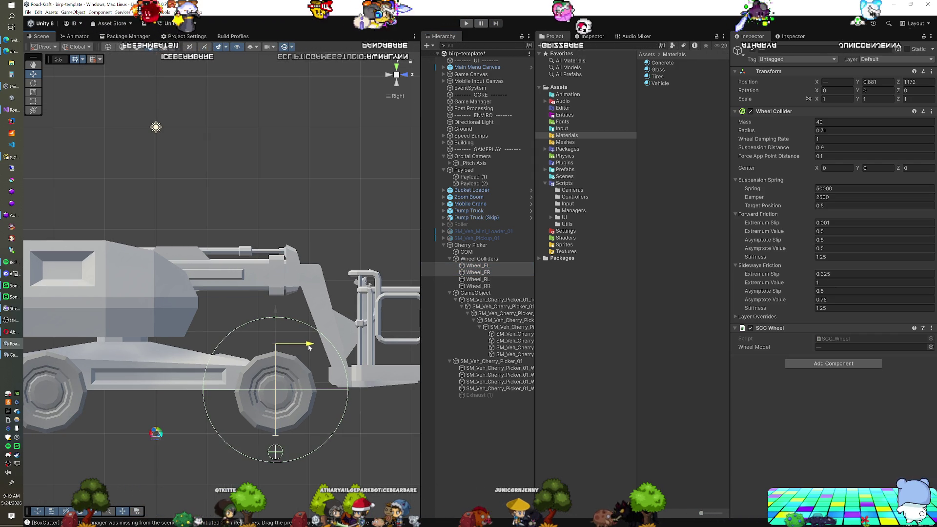
# Set the radius of all four wheel colliders to 0.45.
pyautogui.click(488, 280)
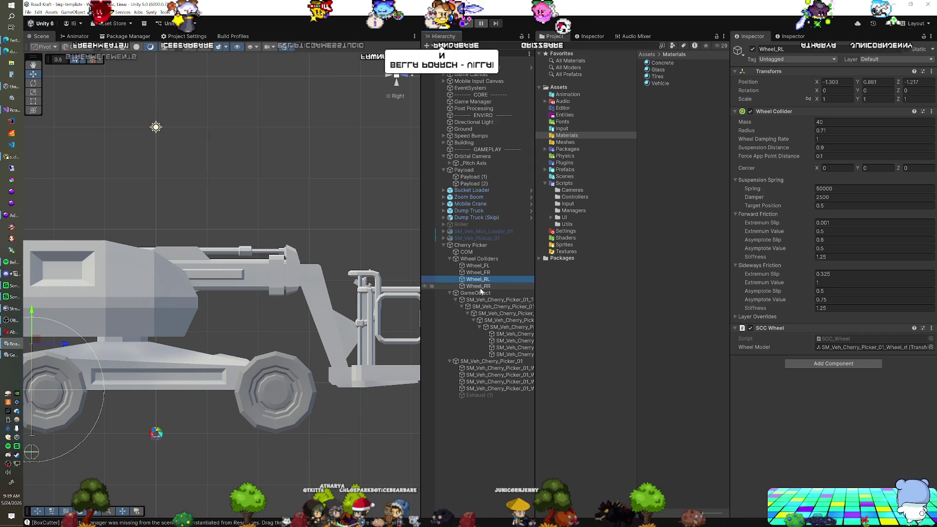
pyautogui.moveTo(176, 346)
pyautogui.mouseDown()
pyautogui.moveTo(275, 330)
pyautogui.moveTo(249, 323)
pyautogui.mouseUp()
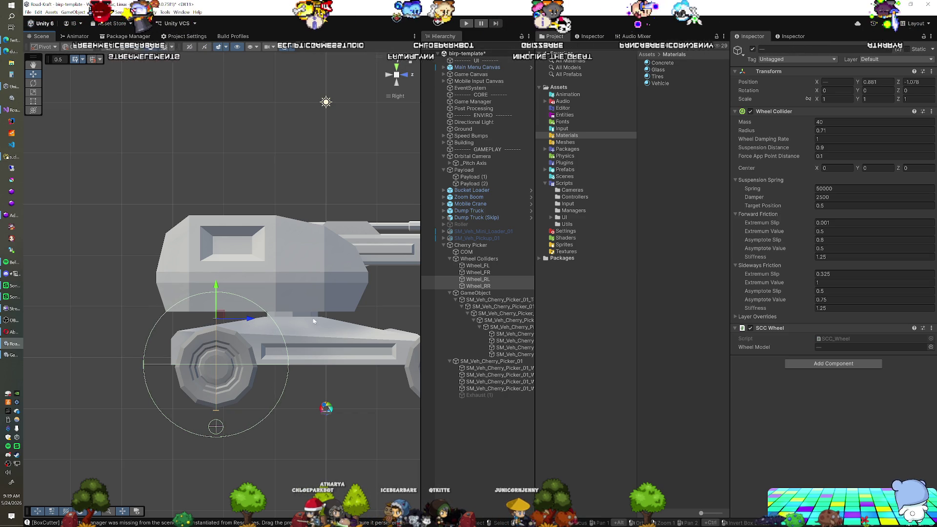
pyautogui.click(478, 265)
pyautogui.keyDown('shift'); pyautogui.click(478, 286); pyautogui.keyUp('shift')
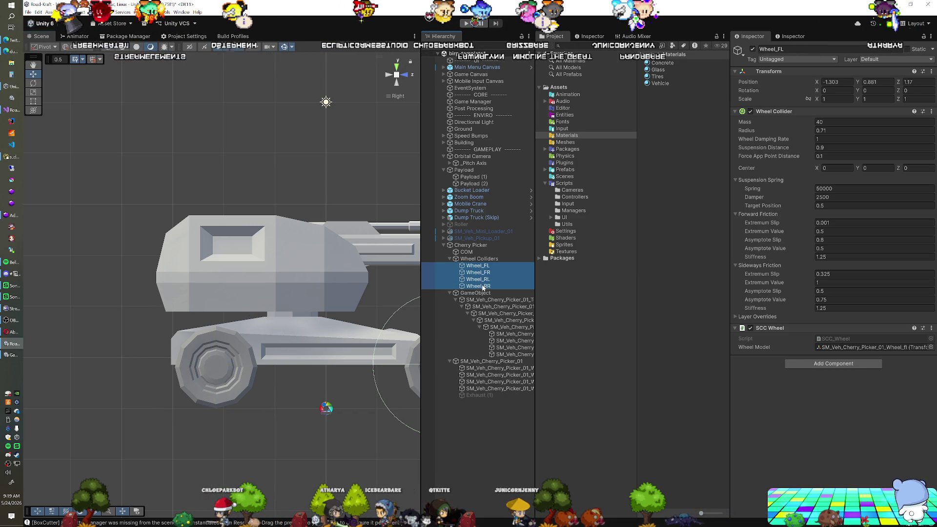
pyautogui.moveTo(805, 131); pyautogui.dragTo(800, 134)
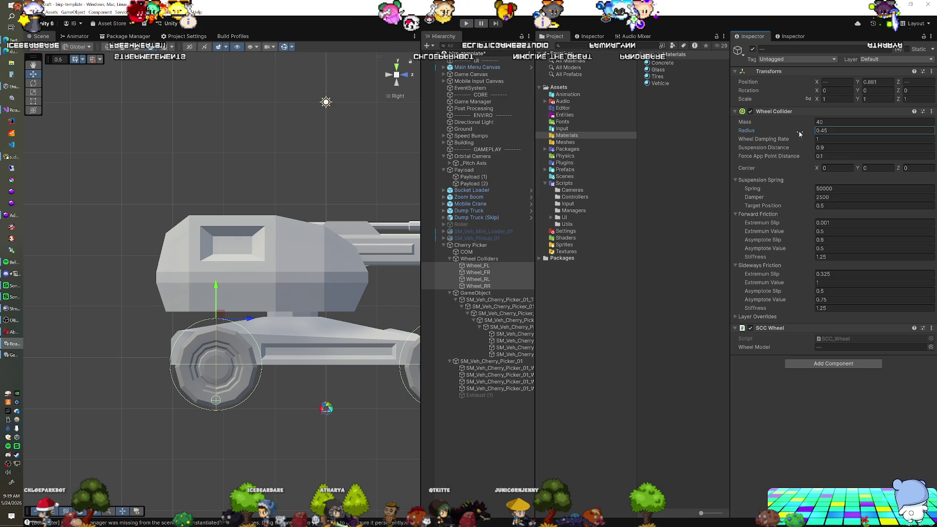
pyautogui.moveTo(263, 298); pyautogui.dragTo(304, 307)
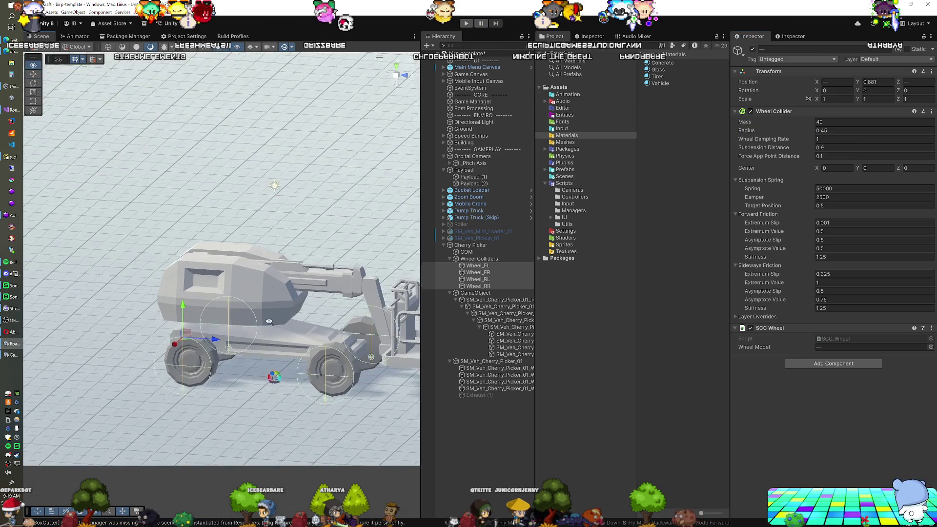
# Move the right wheel colliders inward and mirror the left ones at X -0.859.
pyautogui.click(403, 85)
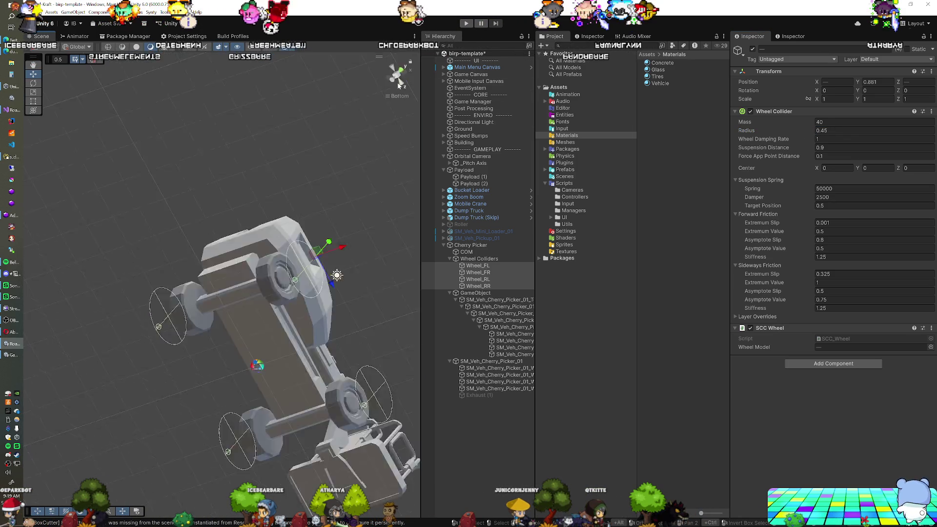
pyautogui.click(484, 272)
pyautogui.keyDown('ctrl'); pyautogui.click(481, 286); pyautogui.keyUp('ctrl')
pyautogui.moveTo(370, 284); pyautogui.dragTo(354, 284)
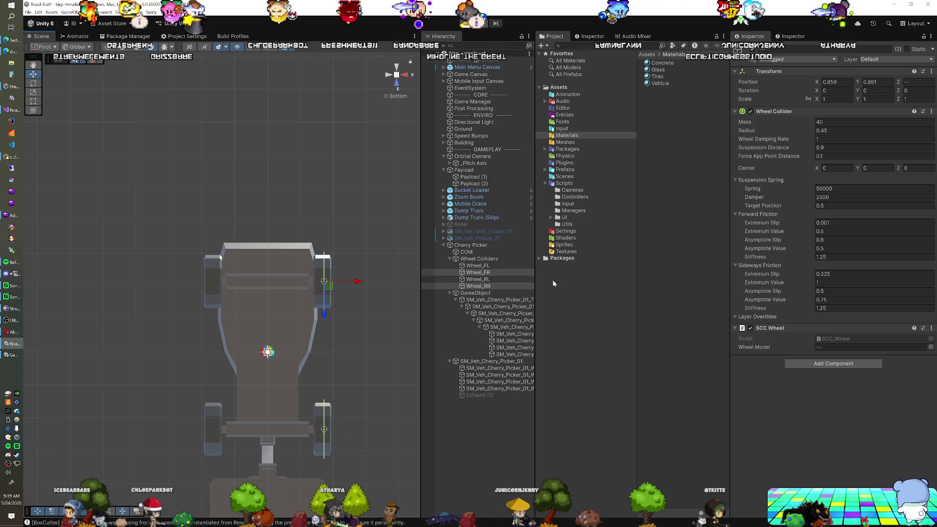
pyautogui.click(837, 82)
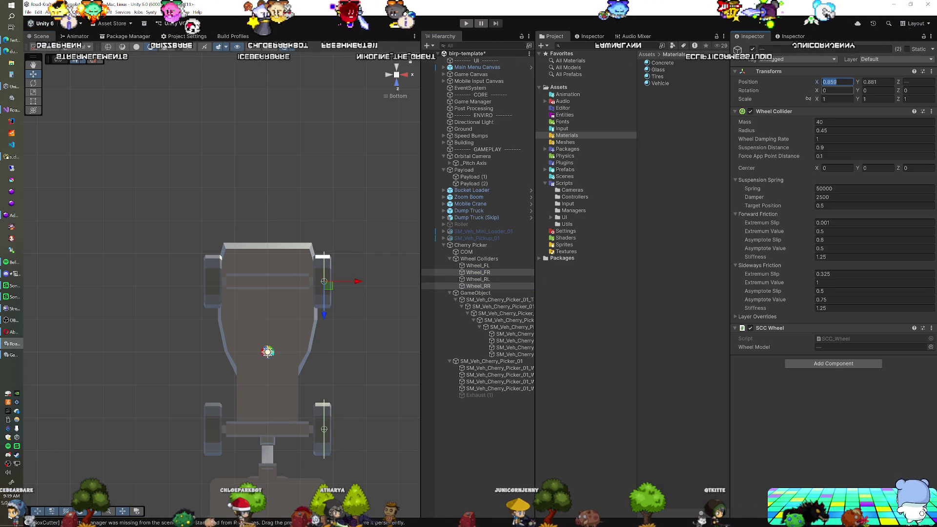
pyautogui.click(478, 266)
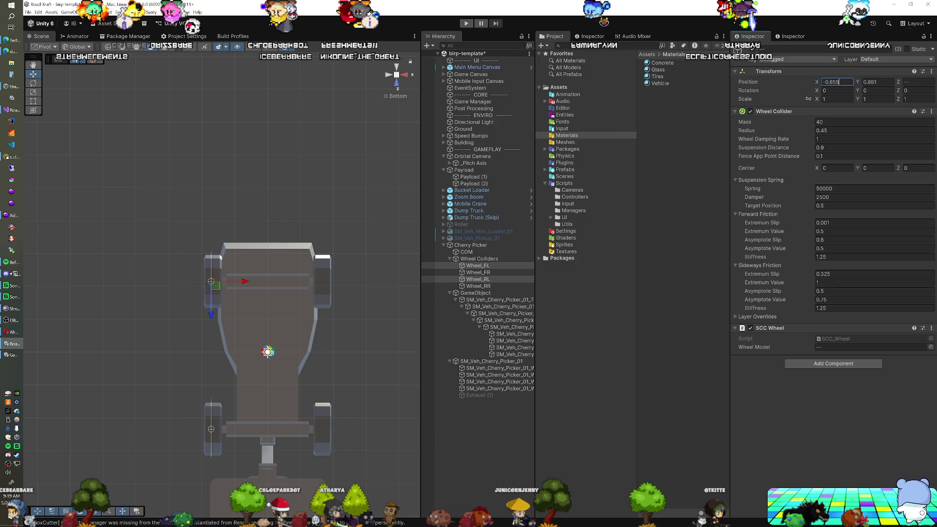
pyautogui.moveTo(382, 266)
pyautogui.mouseDown()
pyautogui.moveTo(290, 370)
pyautogui.moveTo(301, 358)
pyautogui.mouseUp()
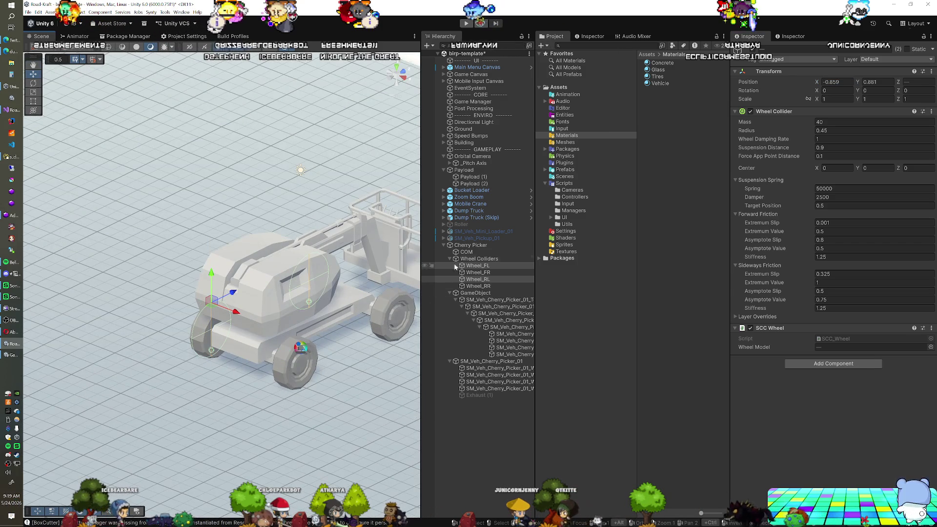
# Assign Cherry Picker to the Game Manager's Start Vehicle field, replacing Roller.
pyautogui.click(469, 245)
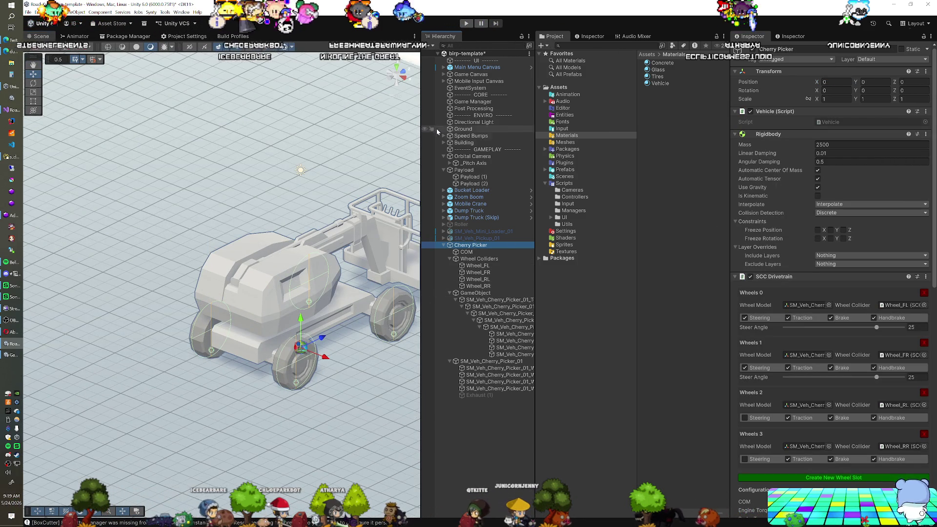
pyautogui.click(476, 101)
pyautogui.moveTo(486, 244); pyautogui.dragTo(859, 139)
pyautogui.moveTo(292, 322); pyautogui.dragTo(302, 210)
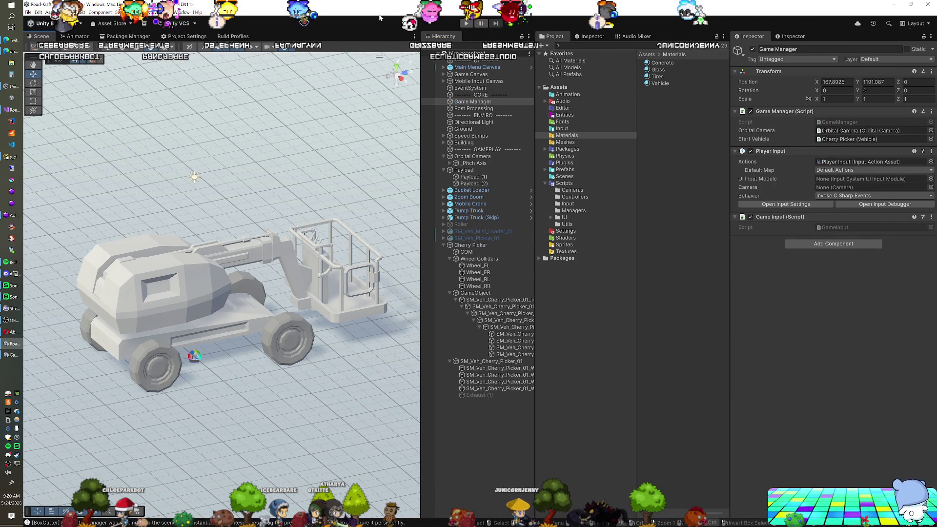
# Enter Play mode to test-drive the cherry picker.
pyautogui.click(467, 24)
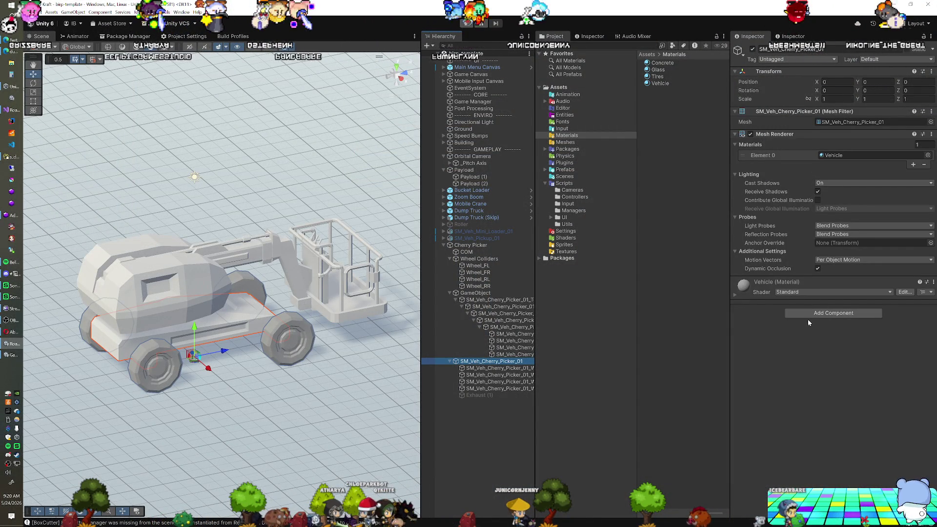
# Add a Box Collider to SM_Veh_Cherry_Picker_01, size X 1.24, with Edit Collider toggled.
pyautogui.click(808, 316)
pyautogui.click(808, 341)
pyautogui.moveTo(329, 362); pyautogui.dragTo(281, 375)
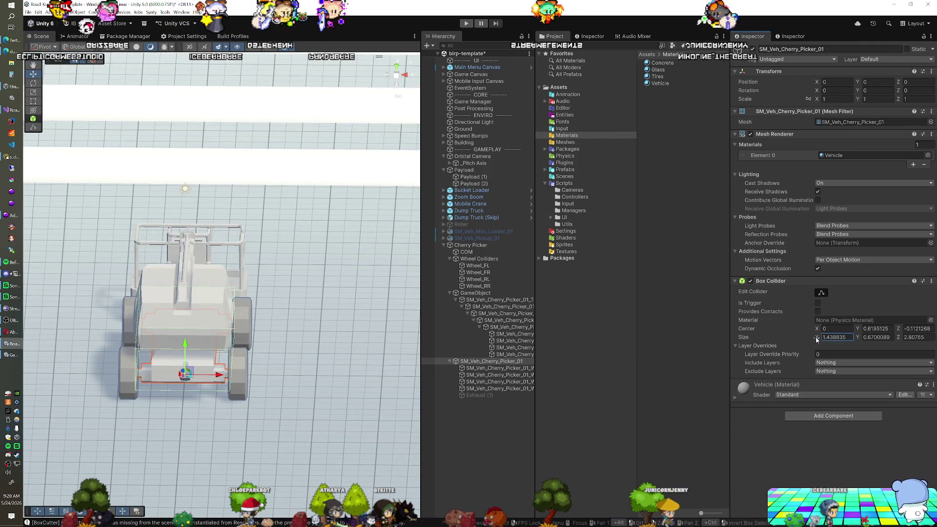
pyautogui.moveTo(403, 376); pyautogui.dragTo(798, 343)
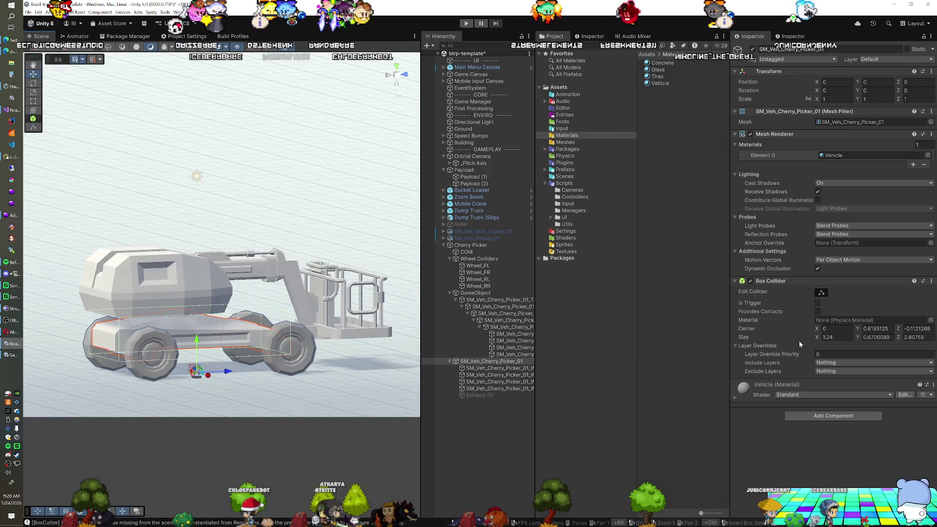
pyautogui.click(821, 292)
pyautogui.moveTo(220, 329)
pyautogui.mouseDown()
pyautogui.moveTo(202, 360)
pyautogui.moveTo(196, 353)
pyautogui.moveTo(234, 377)
pyautogui.mouseUp()
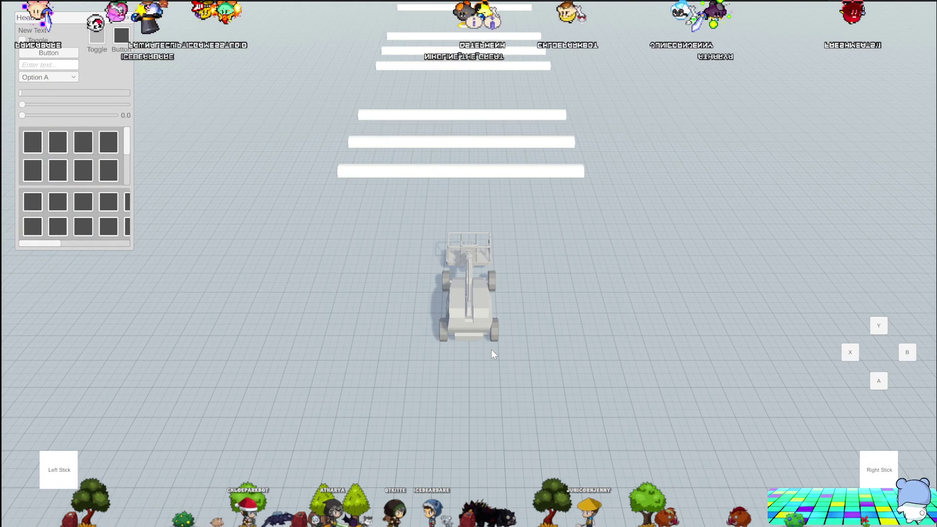
pyautogui.press('w')
pyautogui.press('a')
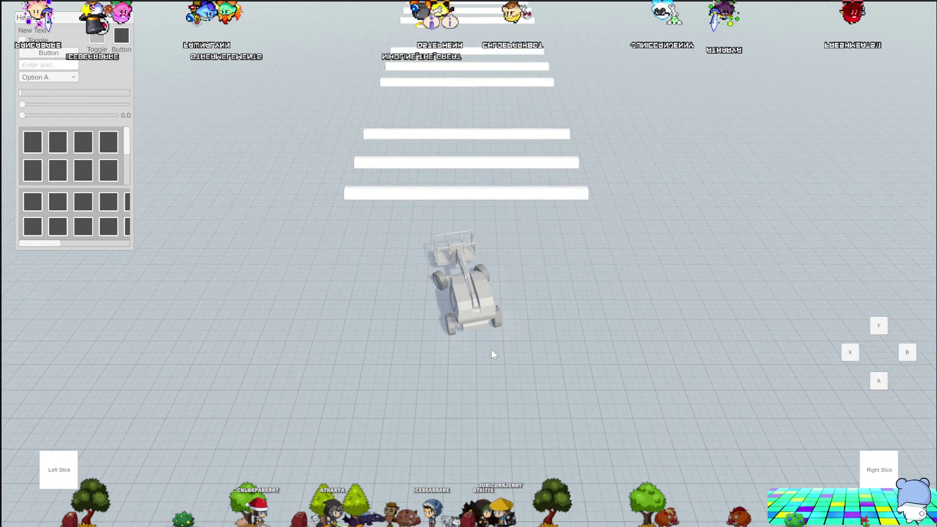
pyautogui.press('w')
pyautogui.press('a')
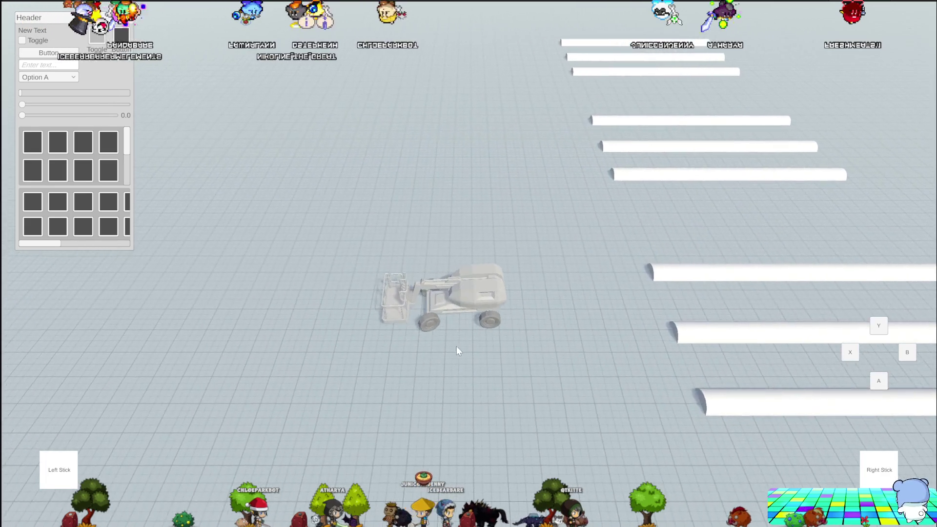
pyautogui.press('c')
pyautogui.press('w')
pyautogui.press('a')
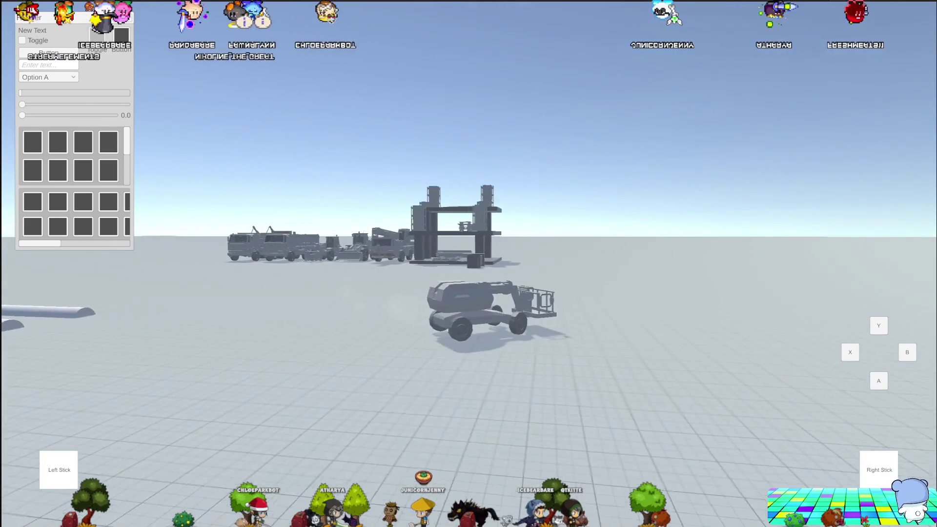
pyautogui.press('w')
pyautogui.press('a')
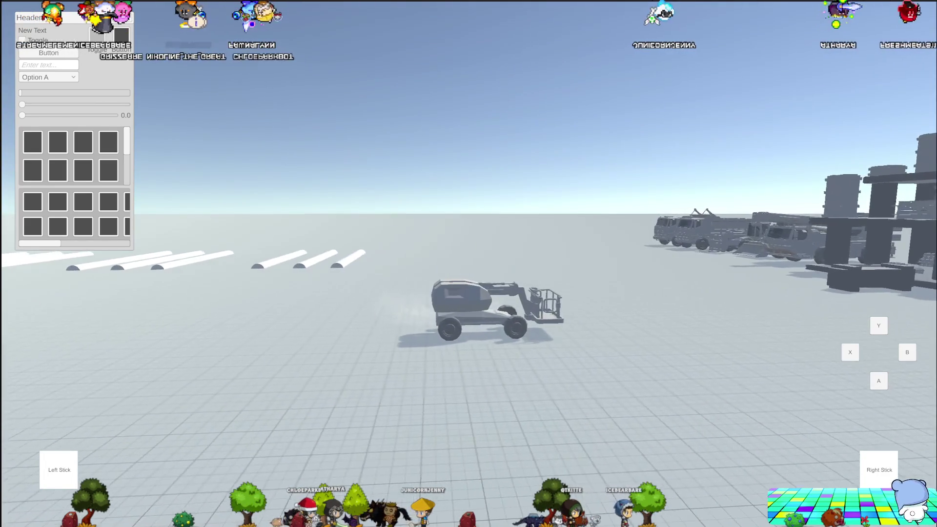
pyautogui.press('w')
pyautogui.press('a')
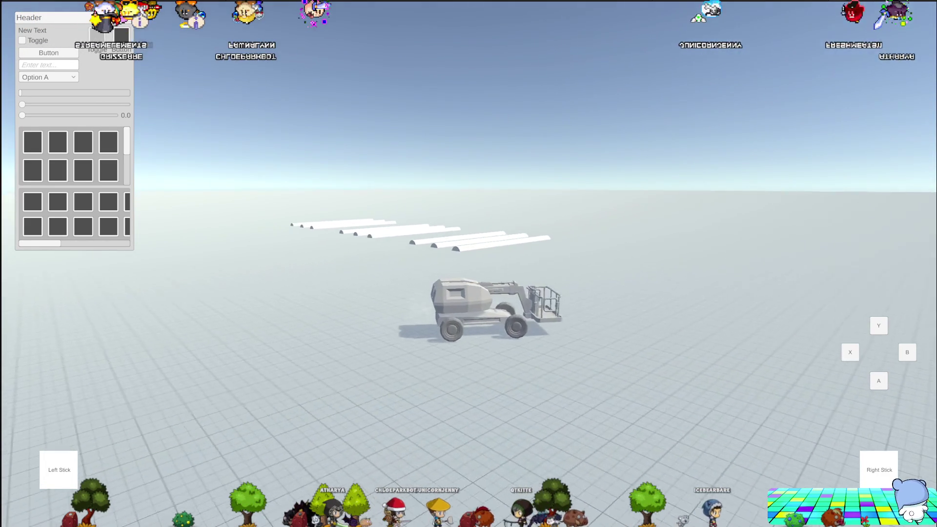
pyautogui.press('w')
pyautogui.press('a')
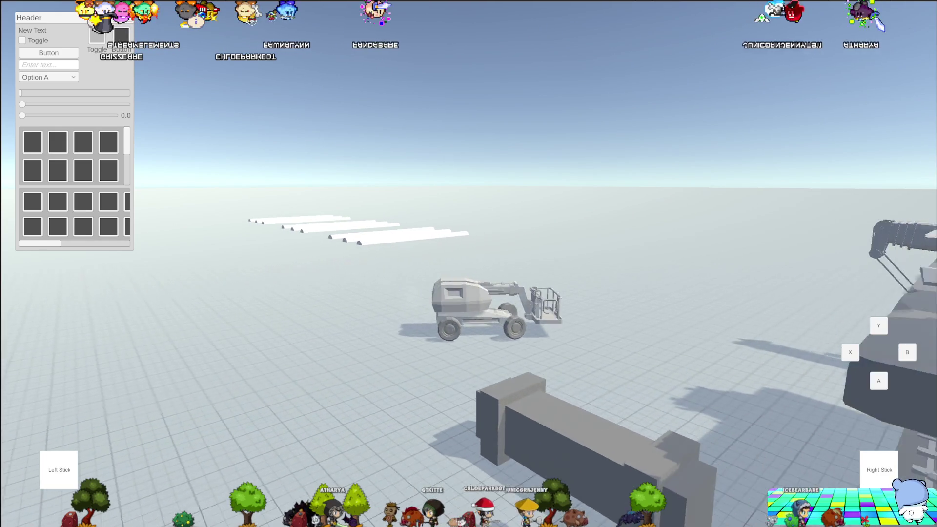
pyautogui.press('w')
pyautogui.press('a')
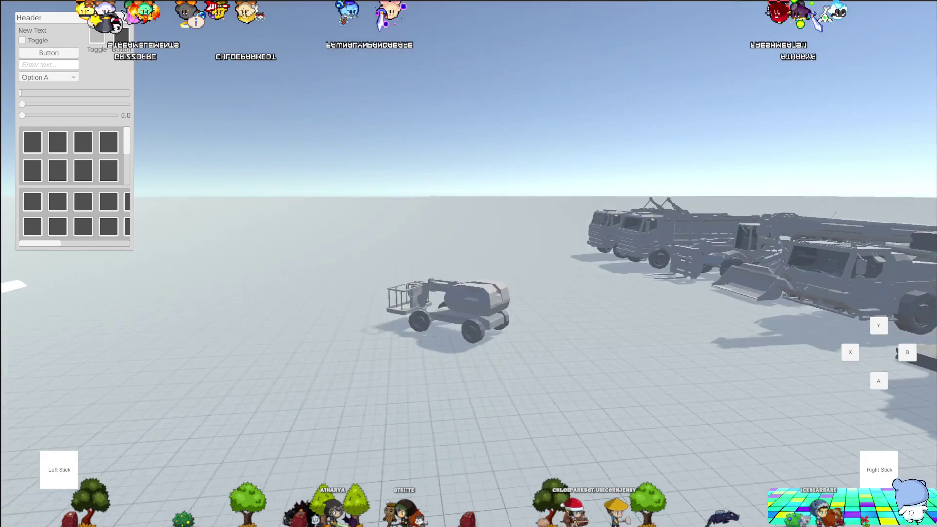
pyautogui.press('w')
pyautogui.press('a')
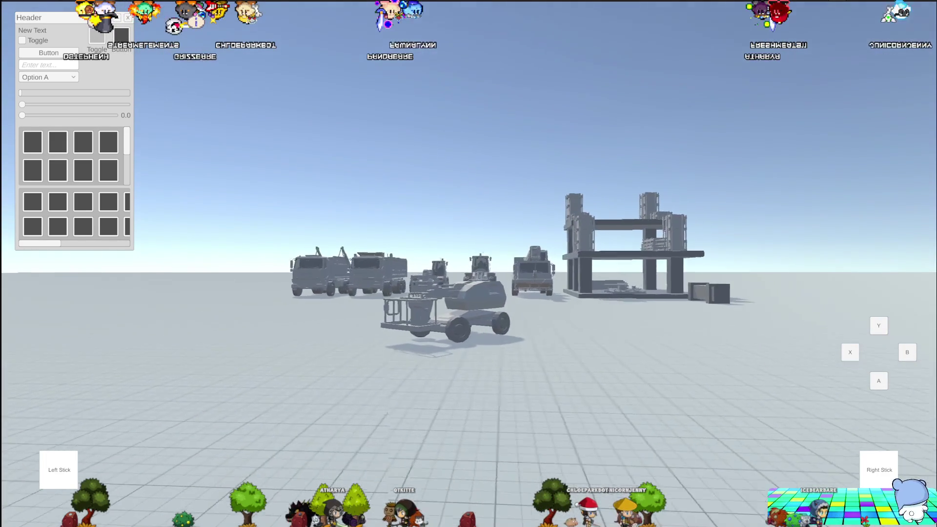
pyautogui.press('w')
pyautogui.press('a')
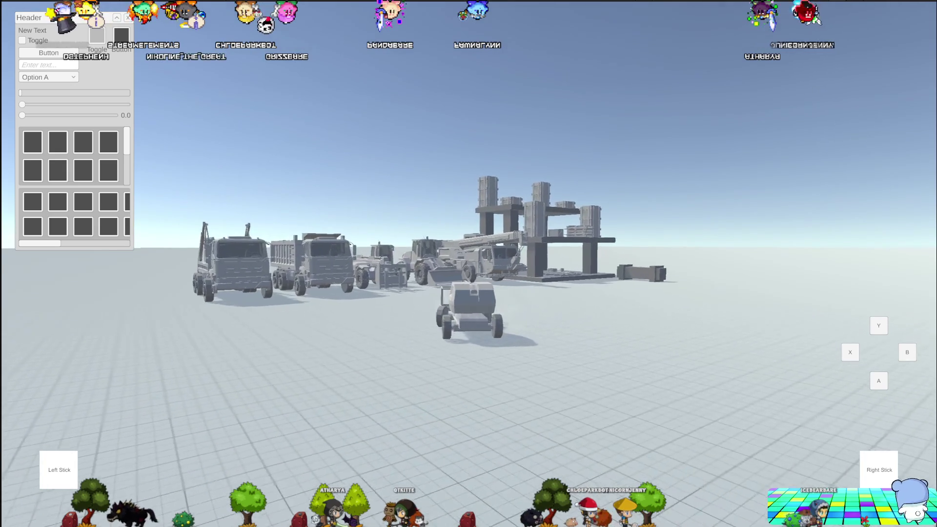
pyautogui.press('w')
pyautogui.press('a')
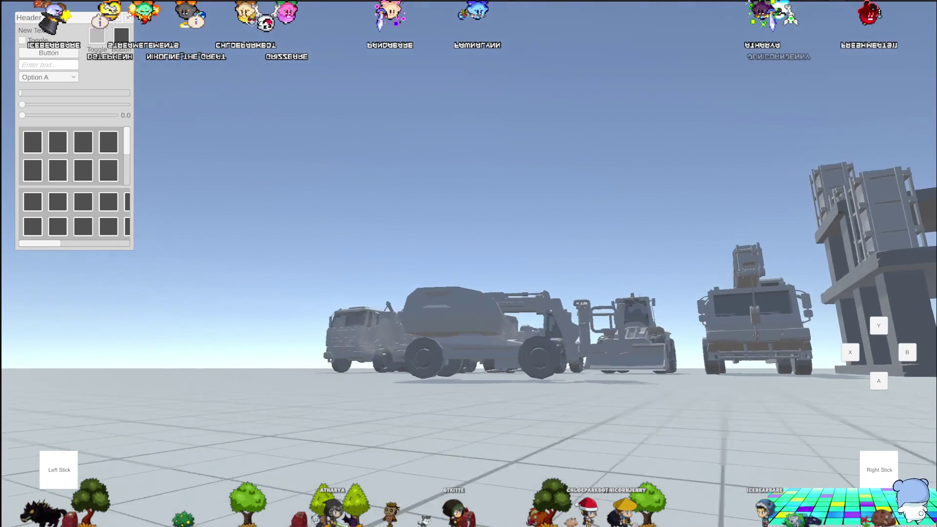
pyautogui.press('w')
pyautogui.press('a')
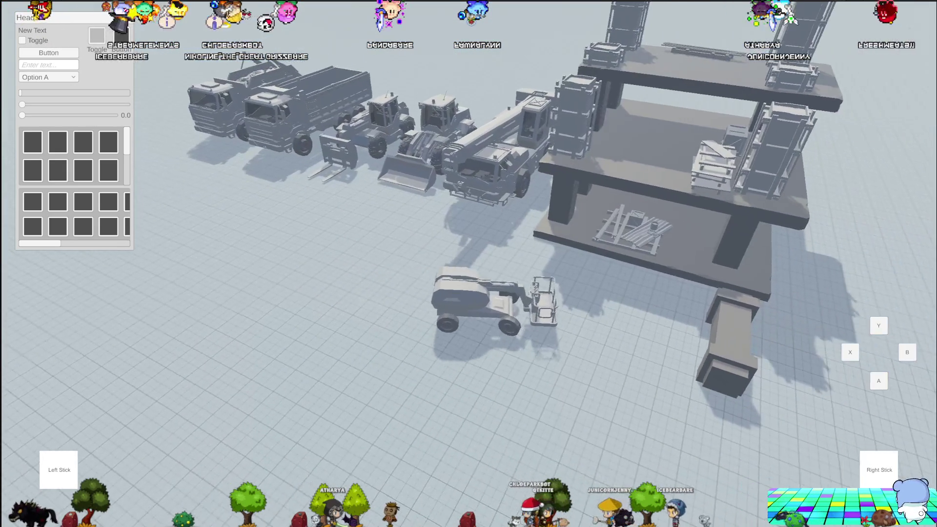
pyautogui.press('w')
pyautogui.press('a')
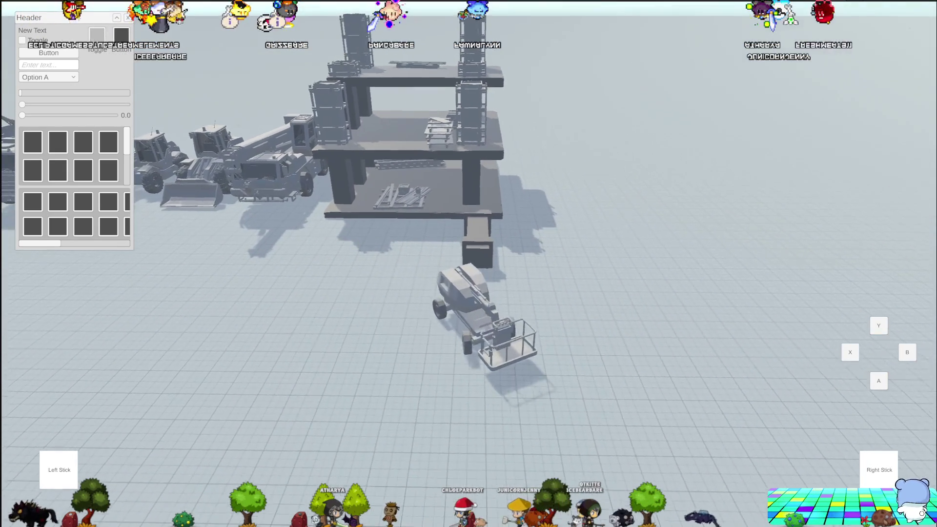
pyautogui.press('w')
pyautogui.press('a')
pyautogui.press('w')
pyautogui.press('r')
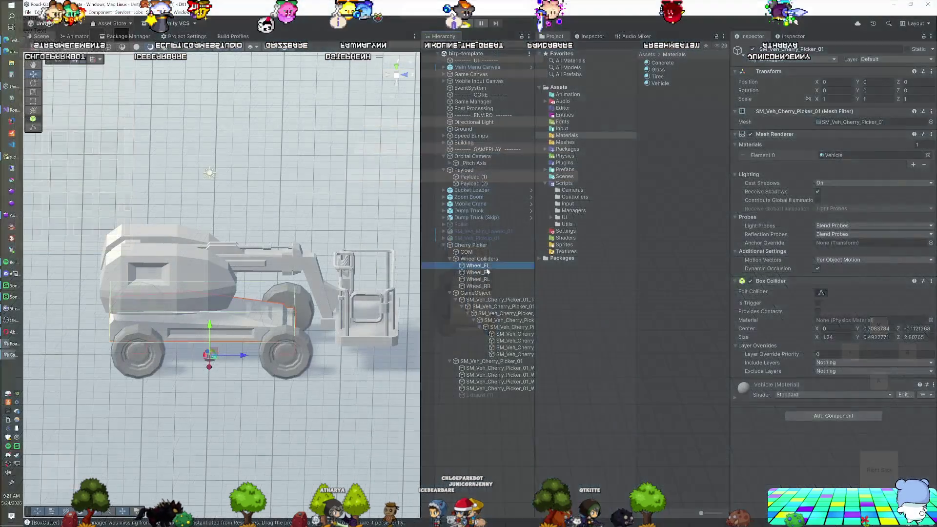
pyautogui.keyDown('shift'); pyautogui.click(485, 286); pyautogui.keyUp('shift')
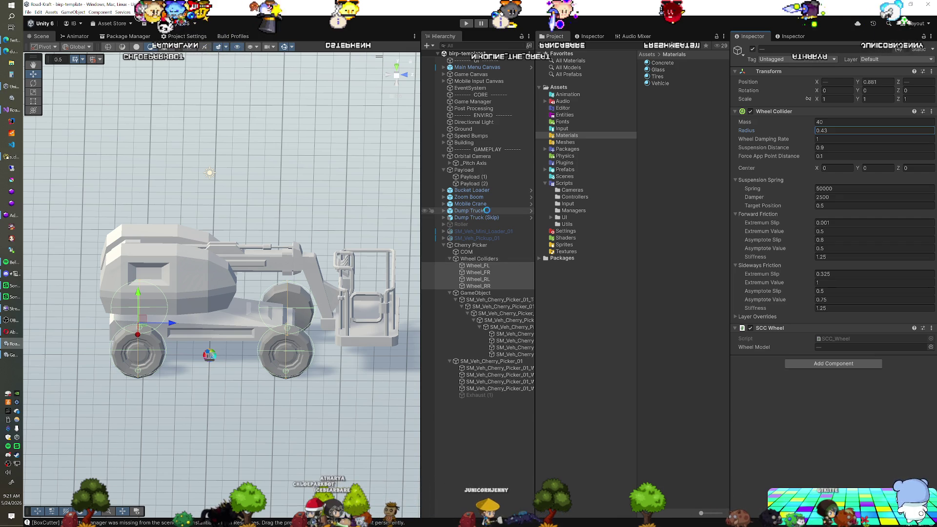
# Add a Revolute Articulation Body with a Target drive to the Top turret mesh.
pyautogui.click(500, 301)
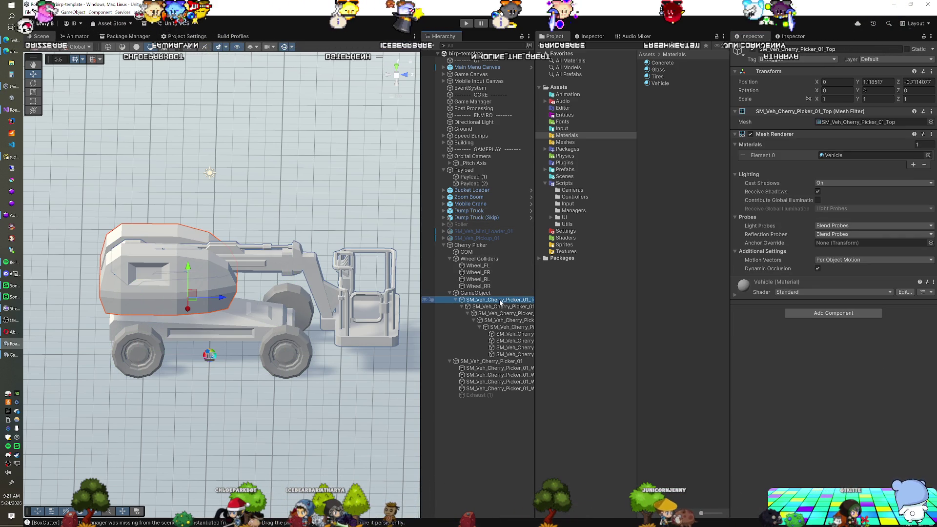
pyautogui.click(810, 313)
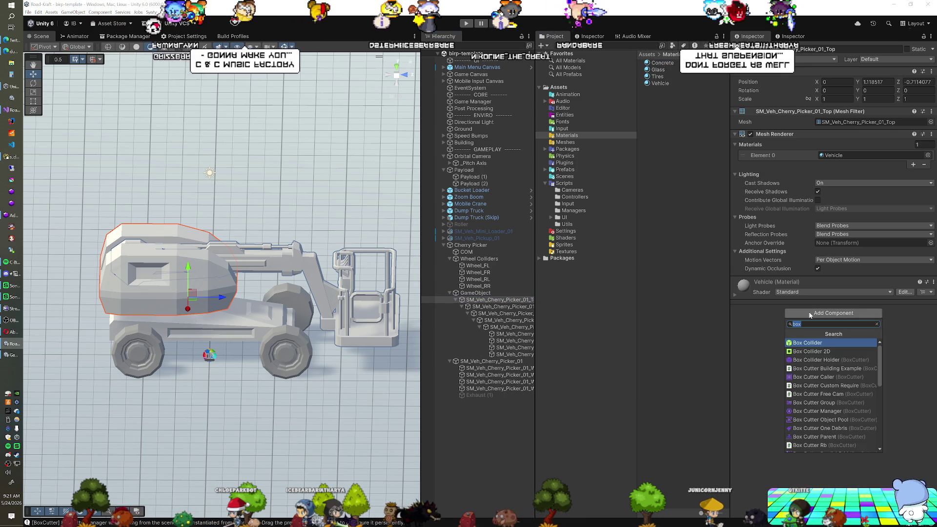
pyautogui.write('articulation')
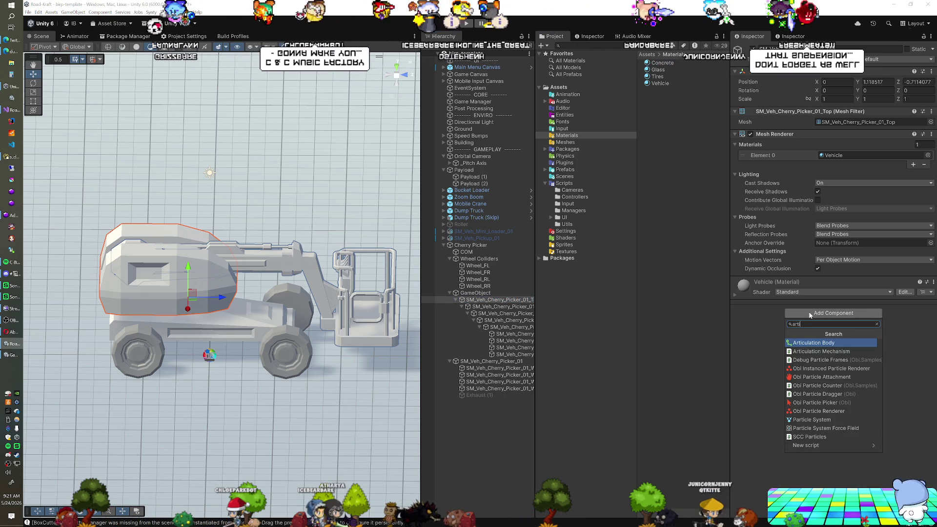
pyautogui.press('Return')
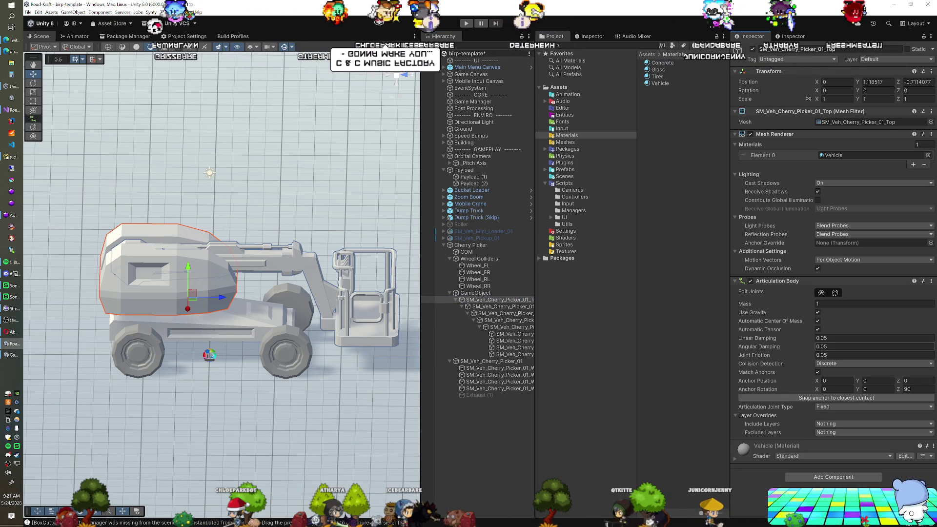
pyautogui.click(832, 406)
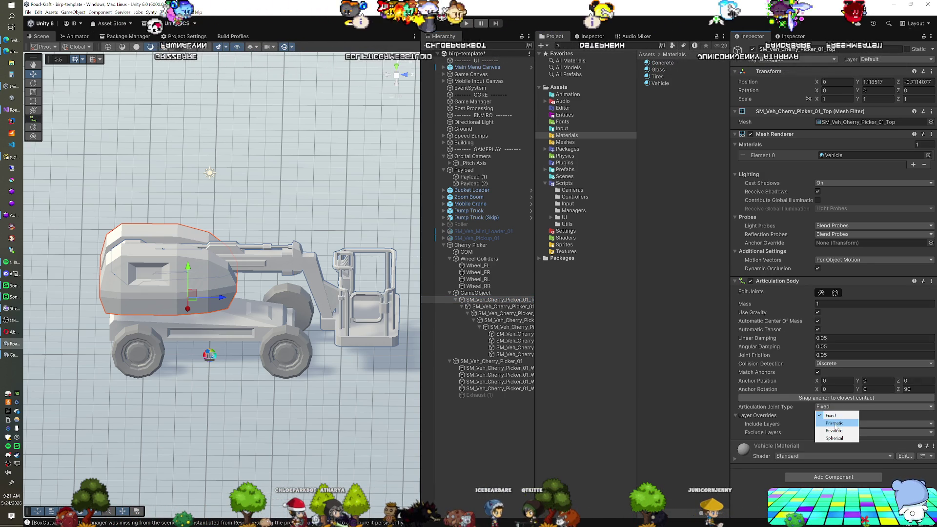
pyautogui.click(836, 431)
pyautogui.scroll(-2, 752, 349)
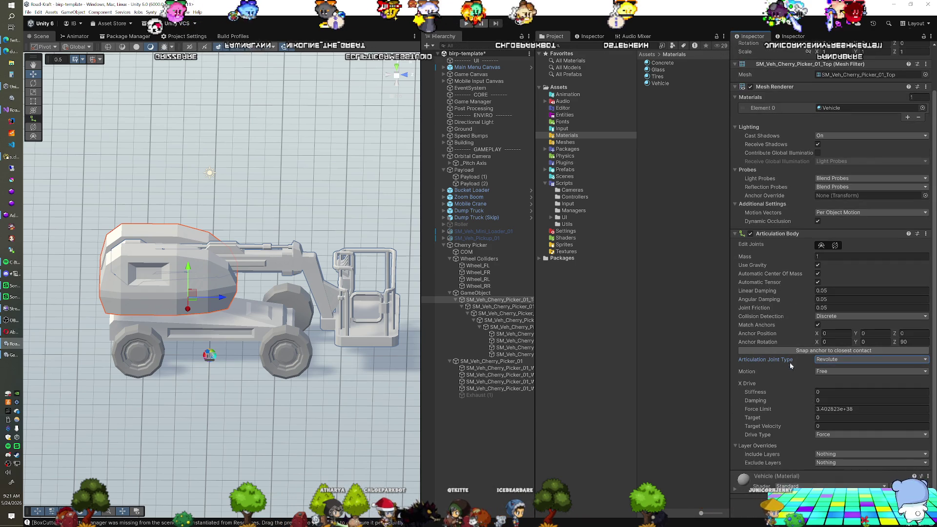
pyautogui.click(849, 434)
pyautogui.click(842, 459)
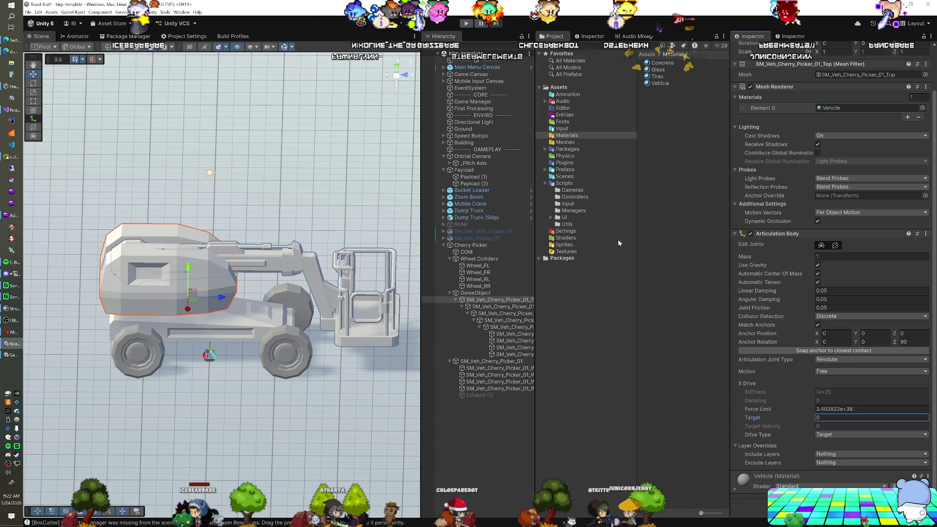
# Turn off gravity and set mass 100, linear damping 0 and angular damping 0.
pyautogui.click(818, 265)
pyautogui.click(830, 256)
pyautogui.write('100')
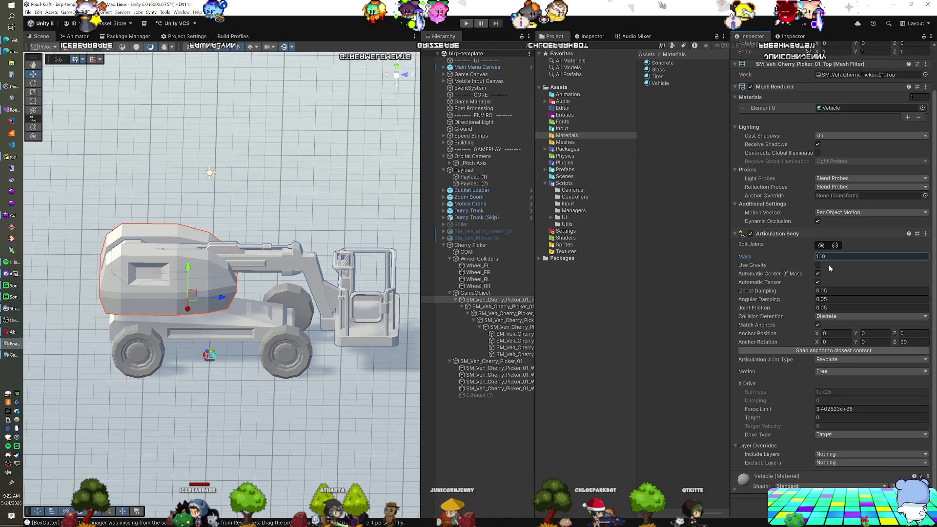
pyautogui.click(829, 291)
pyautogui.write('0')
pyautogui.press('Tab')
pyautogui.write('0')
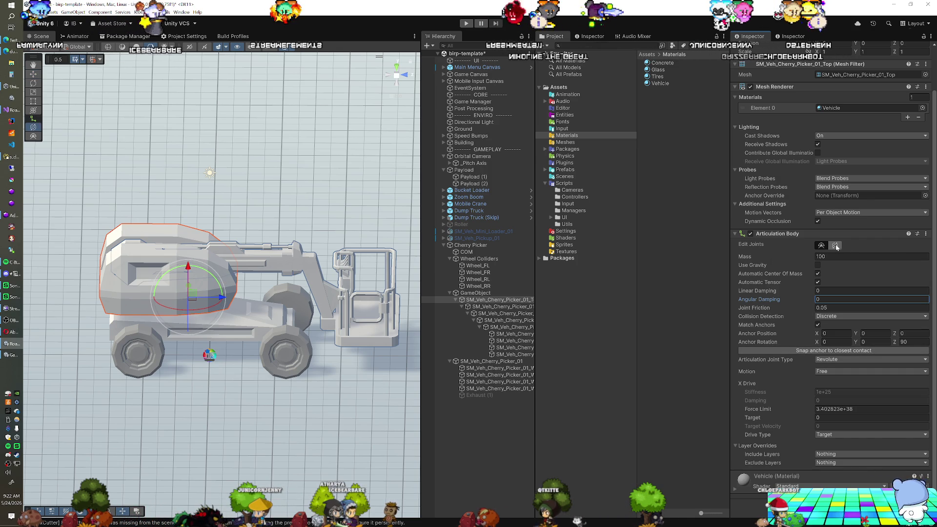
pyautogui.moveTo(147, 441); pyautogui.dragTo(438, 104)
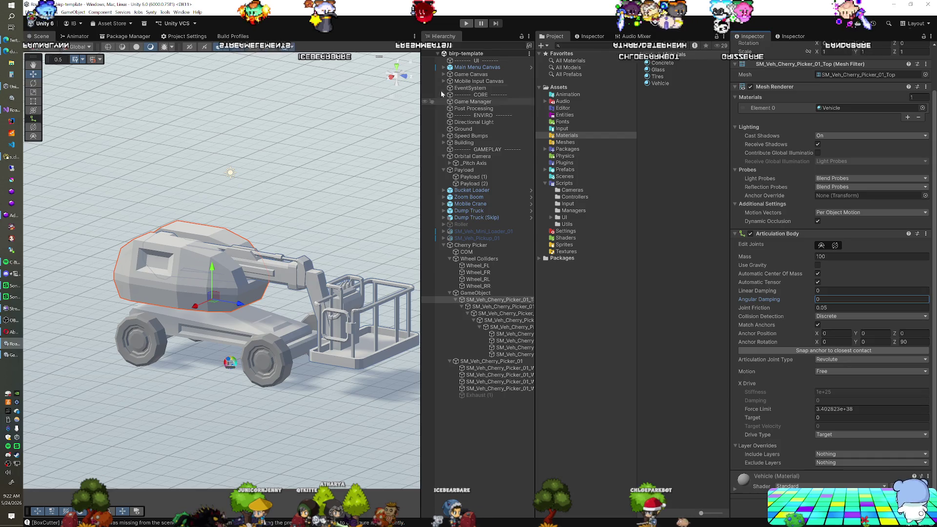
# Enter Play mode and orbit to a low side view of the cherry picker.
pyautogui.click(466, 23)
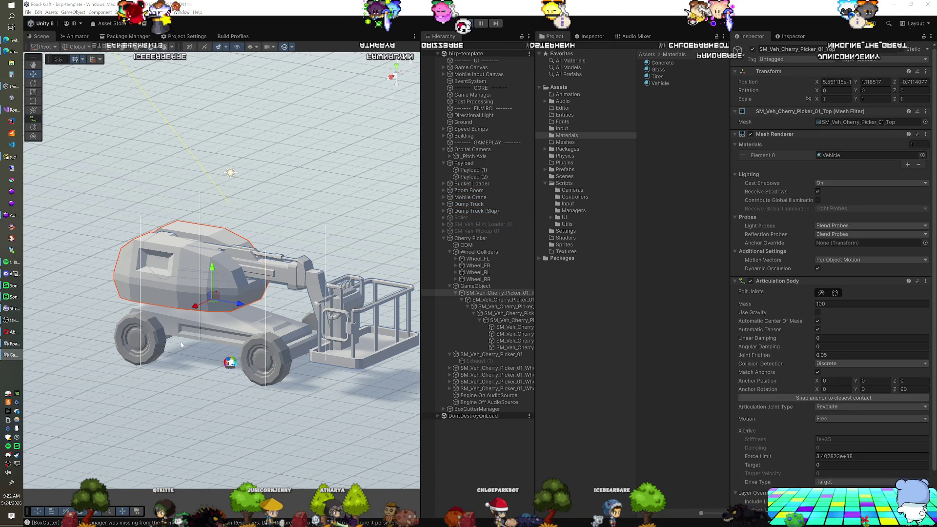
pyautogui.moveTo(186, 335)
pyautogui.mouseDown()
pyautogui.moveTo(267, 374)
pyautogui.moveTo(237, 364)
pyautogui.moveTo(279, 362)
pyautogui.moveTo(232, 289)
pyautogui.mouseUp()
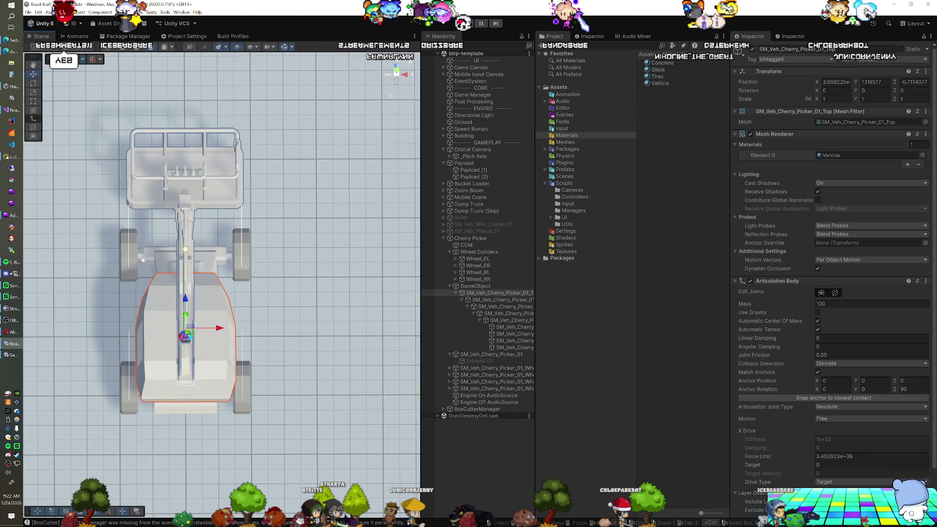
pyautogui.moveTo(197, 279)
pyautogui.mouseDown()
pyautogui.moveTo(250, 340)
pyautogui.moveTo(197, 331)
pyautogui.moveTo(109, 291)
pyautogui.moveTo(280, 411)
pyautogui.moveTo(343, 348)
pyautogui.mouseUp()
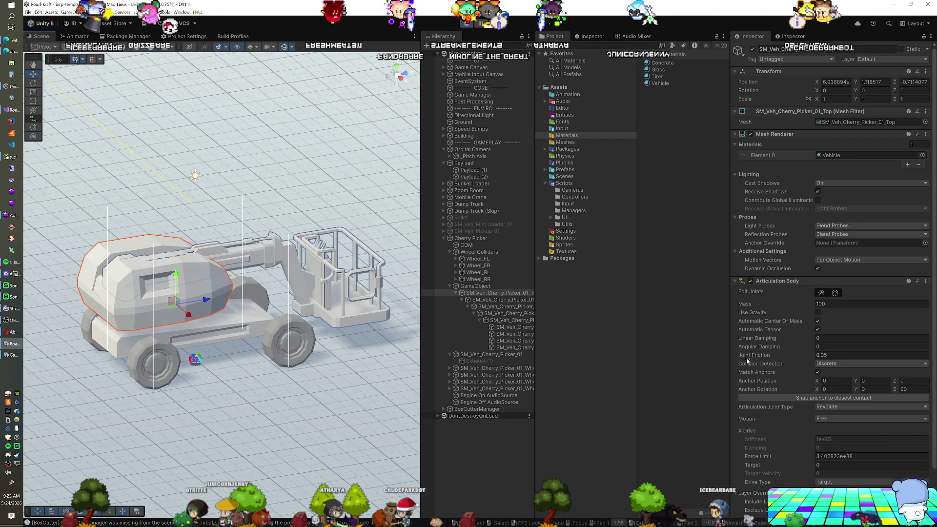
# Drag the turret's X Drive Target to -10.78 to rotate the upper body, then select the boom arm.
pyautogui.scroll(-2, 795, 370)
pyautogui.scroll(-2, 797, 374)
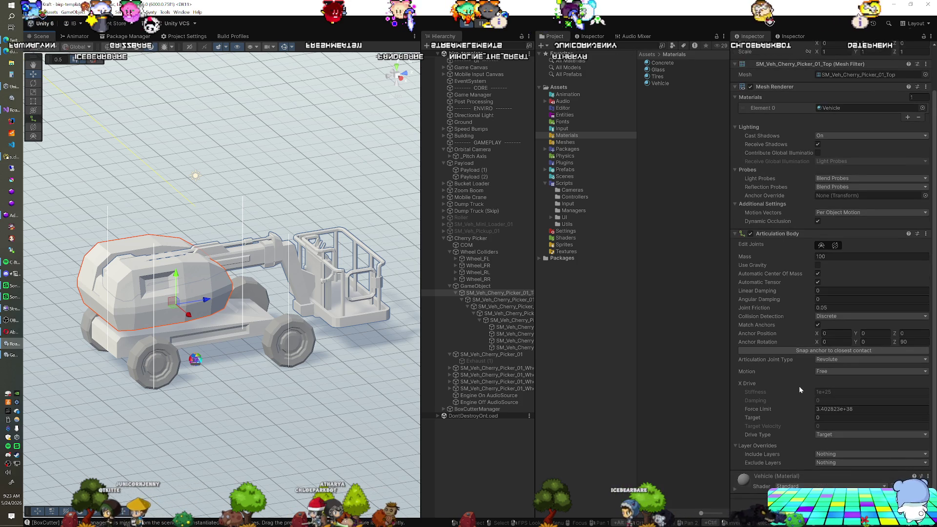
pyautogui.moveTo(809, 419)
pyautogui.mouseDown()
pyautogui.moveTo(313, 416)
pyautogui.moveTo(918, 432)
pyautogui.moveTo(127, 430)
pyautogui.moveTo(902, 428)
pyautogui.moveTo(739, 425)
pyautogui.moveTo(578, 324)
pyautogui.moveTo(126, 307)
pyautogui.moveTo(516, 320)
pyautogui.moveTo(792, 344)
pyautogui.moveTo(175, 305)
pyautogui.moveTo(660, 306)
pyautogui.mouseUp()
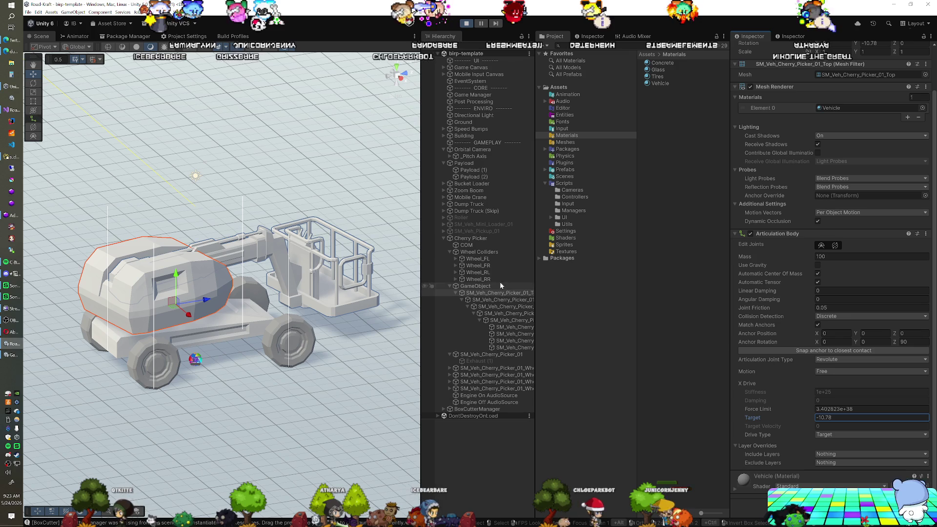
pyautogui.click(498, 300)
# Add an Articulation Body component to the boom arm Arm_01.
pyautogui.moveTo(261, 289); pyautogui.dragTo(357, 277)
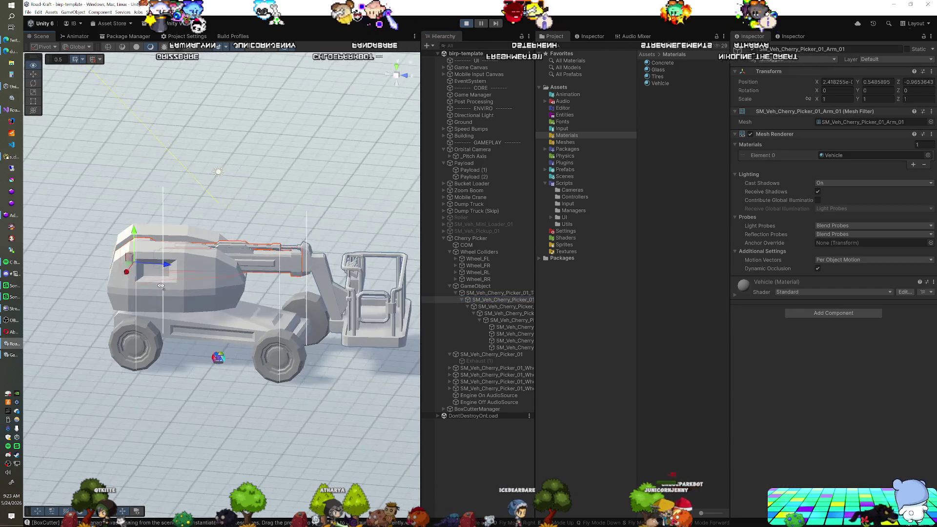
pyautogui.click(813, 314)
pyautogui.click(814, 343)
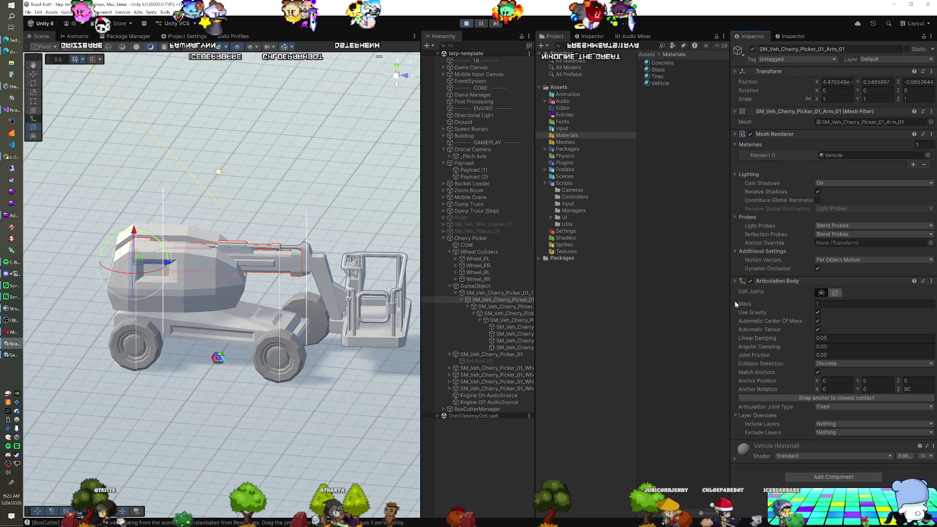
pyautogui.moveTo(174, 311); pyautogui.dragTo(213, 317)
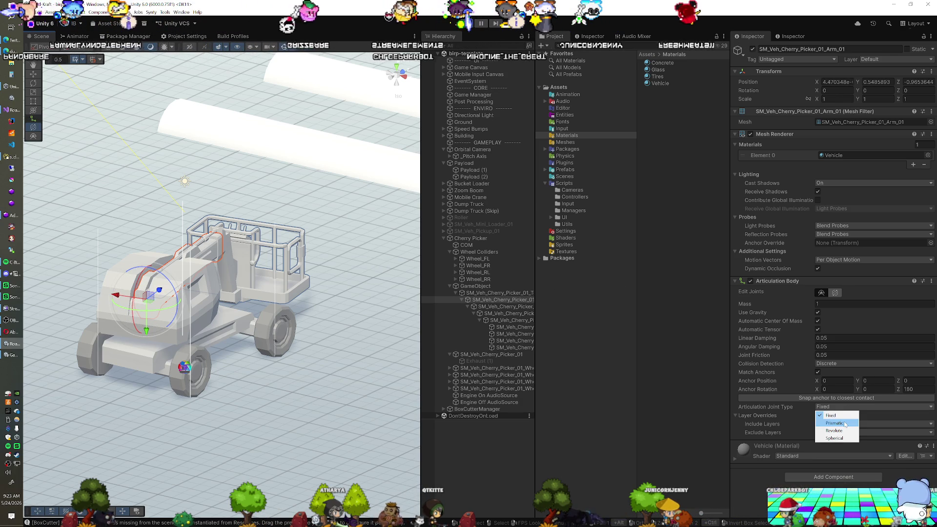
# Make Arm_01 a Revolute joint with Target drive, raise it via the drive target, then exit Play mode.
pyautogui.click(844, 430)
pyautogui.scroll(-3, 810, 395)
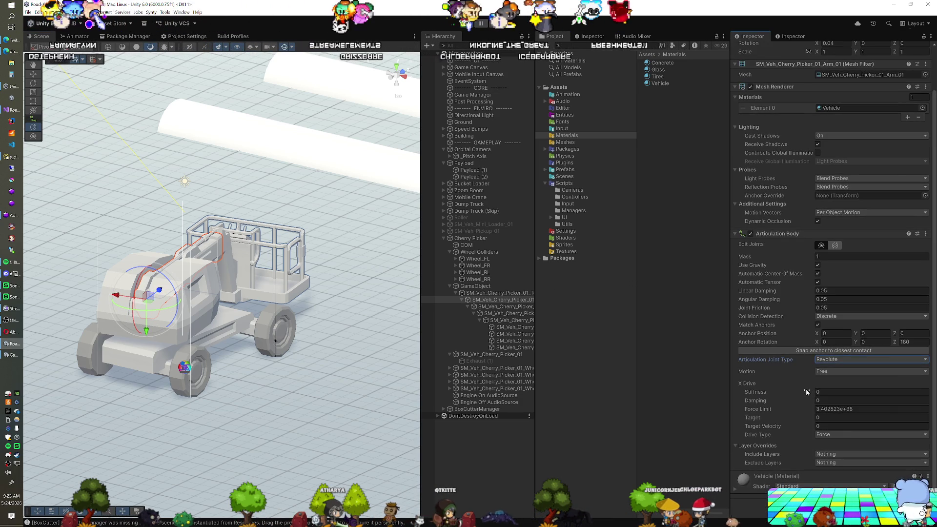
pyautogui.click(835, 435)
pyautogui.click(836, 459)
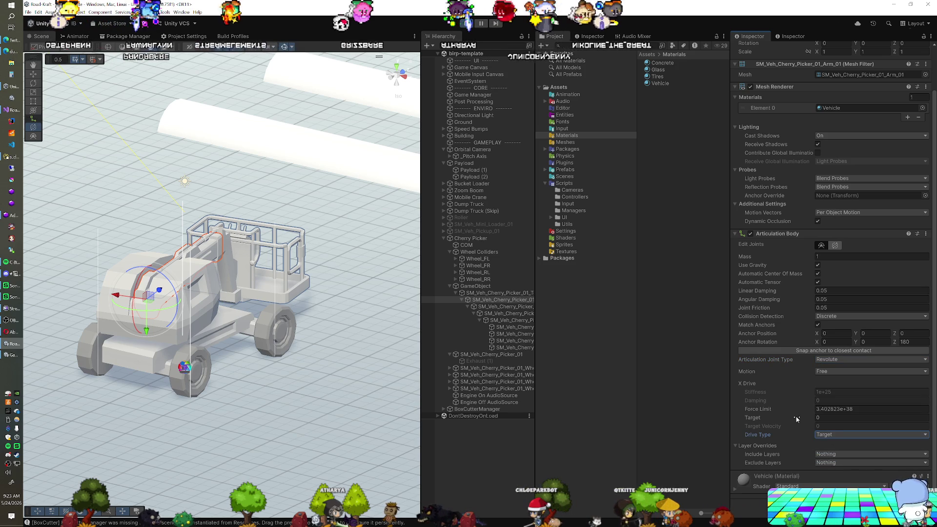
pyautogui.moveTo(797, 419)
pyautogui.mouseDown()
pyautogui.moveTo(869, 419)
pyautogui.moveTo(36, 416)
pyautogui.moveTo(344, 386)
pyautogui.moveTo(911, 392)
pyautogui.moveTo(857, 400)
pyautogui.mouseUp()
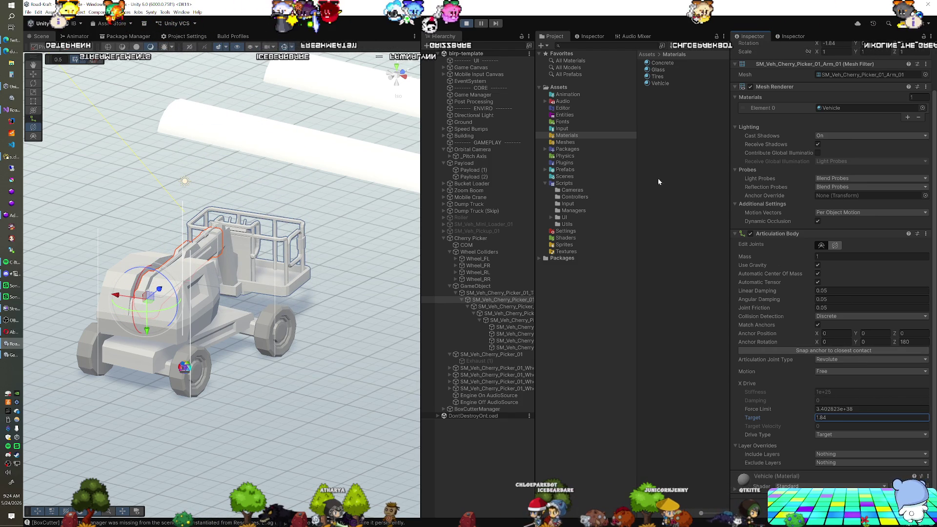
pyautogui.click(470, 24)
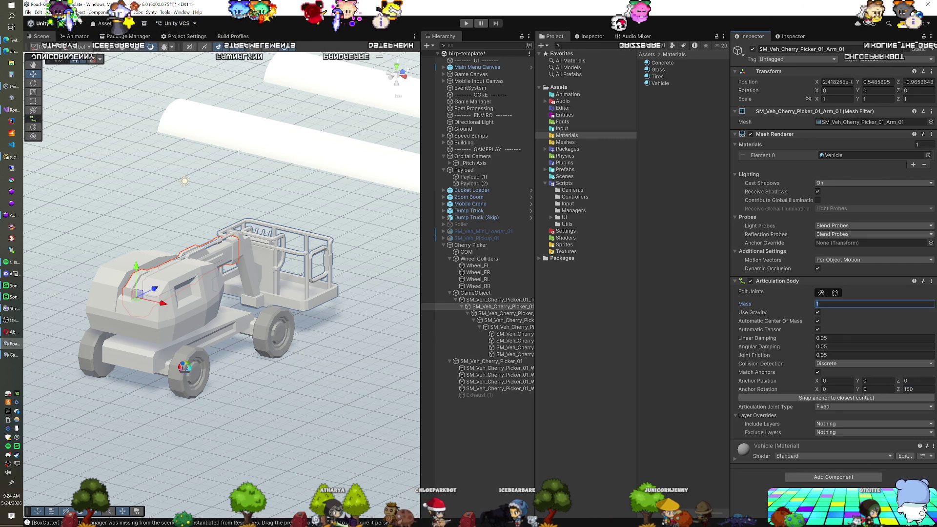
# Give Arm_01 mass 100, no gravity and a Revolute joint, then rotate it to about -152° on X.
pyautogui.write('00')
pyautogui.click(818, 312)
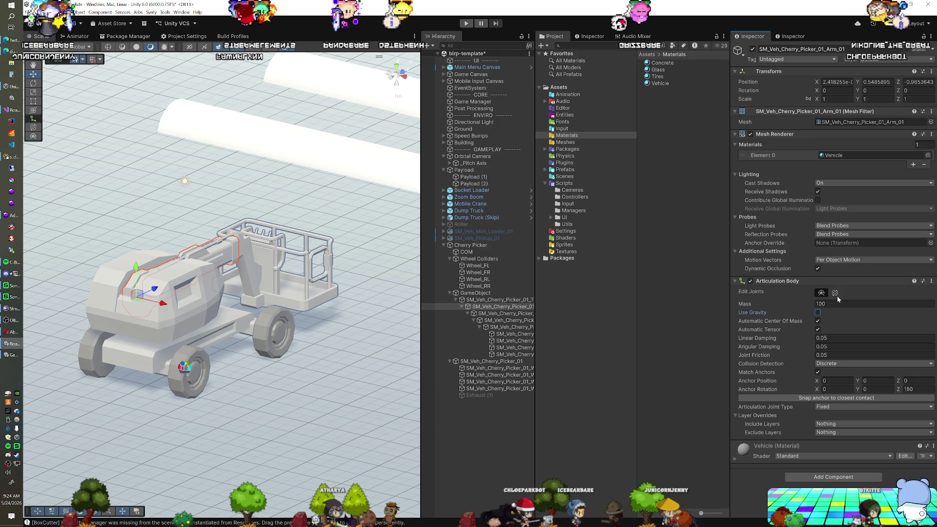
pyautogui.click(839, 406)
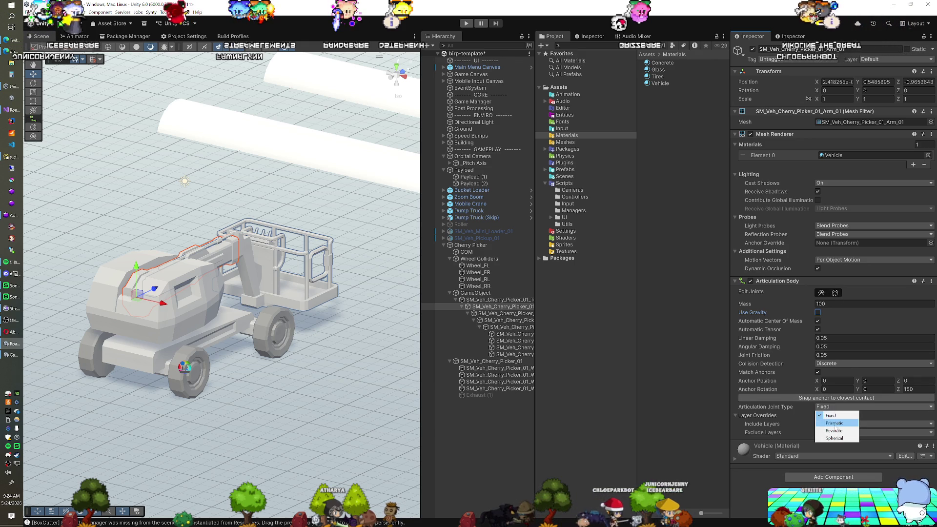
pyautogui.click(835, 431)
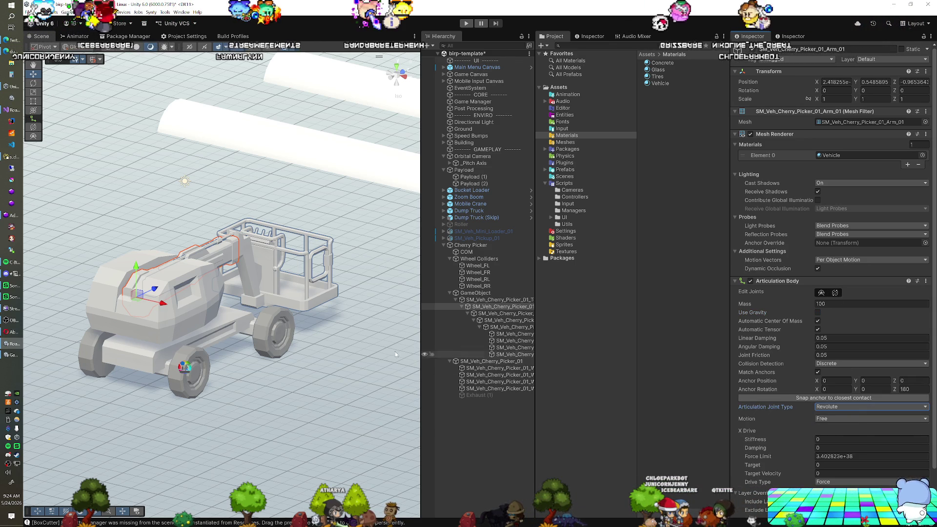
pyautogui.moveTo(248, 350); pyautogui.dragTo(271, 338)
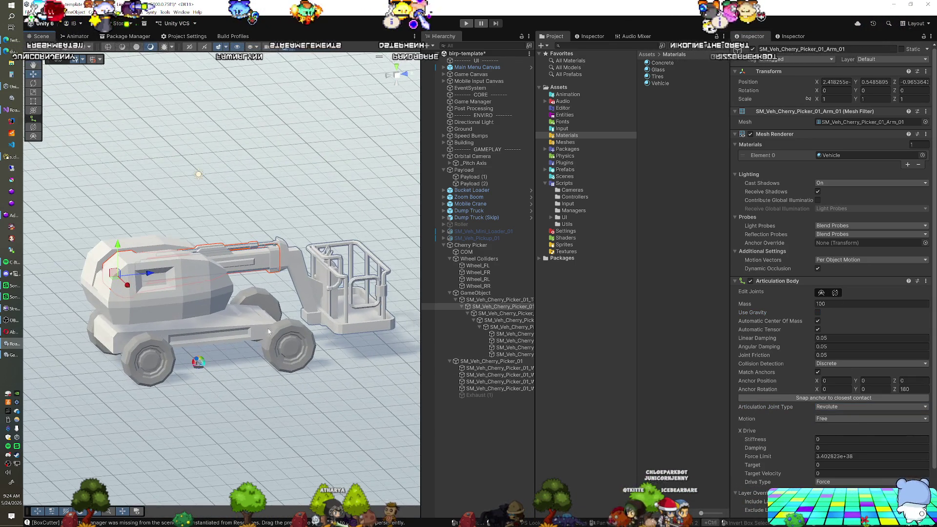
pyautogui.moveTo(103, 252)
pyautogui.mouseDown()
pyautogui.moveTo(109, 202)
pyautogui.moveTo(258, 297)
pyautogui.moveTo(263, 346)
pyautogui.moveTo(273, 336)
pyautogui.moveTo(285, 364)
pyautogui.moveTo(273, 344)
pyautogui.moveTo(195, 320)
pyautogui.moveTo(167, 279)
pyautogui.moveTo(116, 292)
pyautogui.moveTo(81, 318)
pyautogui.moveTo(98, 327)
pyautogui.mouseUp()
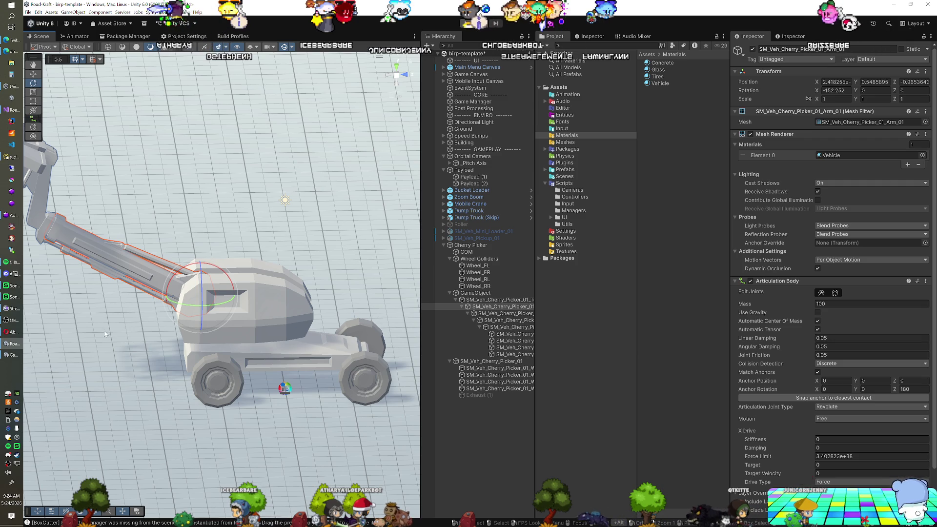
# Inspect the raised boom from several angles, then undo the rotations so Arm_01 returns to 0°.
pyautogui.moveTo(100, 342)
pyautogui.mouseDown()
pyautogui.moveTo(157, 312)
pyautogui.moveTo(205, 322)
pyautogui.moveTo(207, 264)
pyautogui.moveTo(203, 270)
pyautogui.mouseUp()
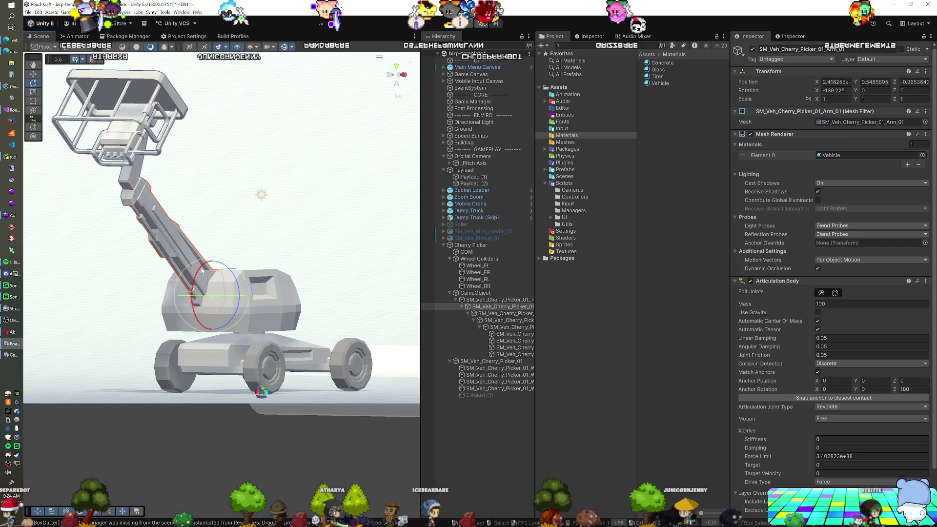
pyautogui.moveTo(203, 271); pyautogui.dragTo(131, 297)
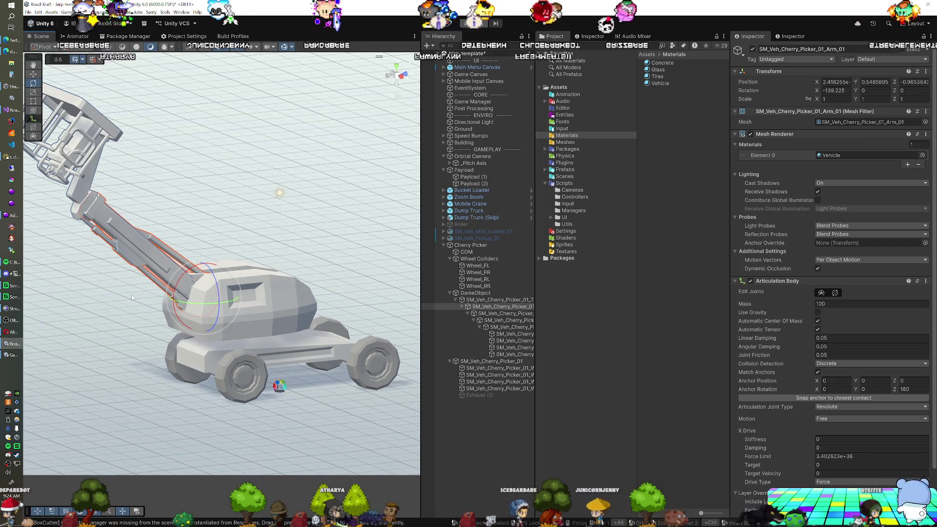
pyautogui.moveTo(131, 294); pyautogui.dragTo(205, 333)
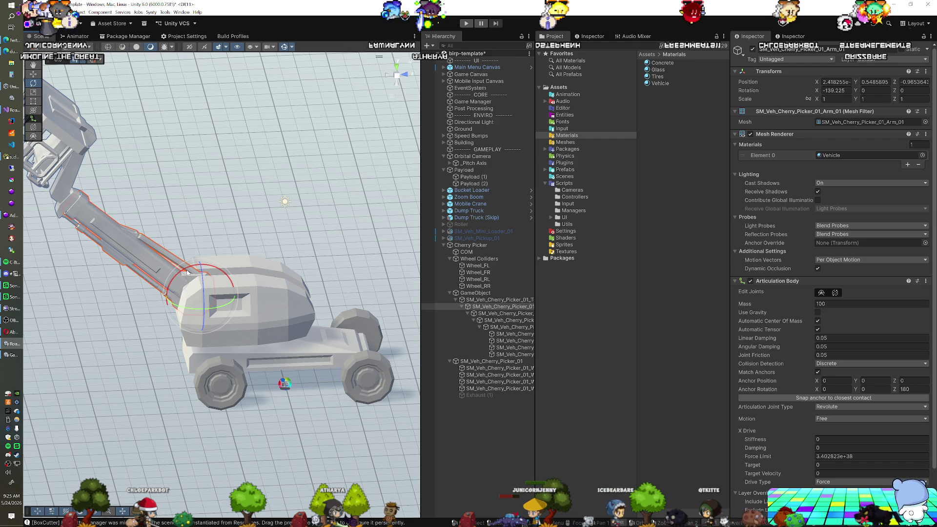
pyautogui.moveTo(201, 292); pyautogui.dragTo(175, 282)
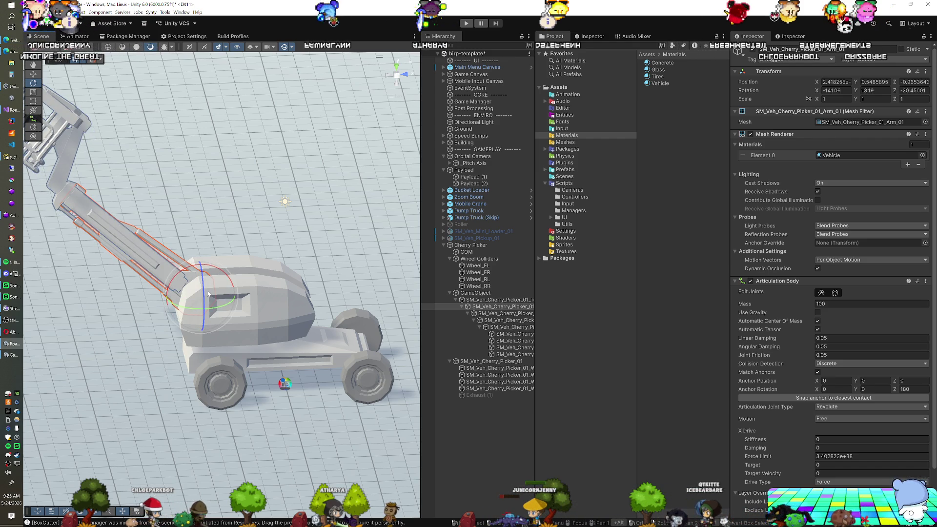
pyautogui.hotkey('ctrl', 'z')
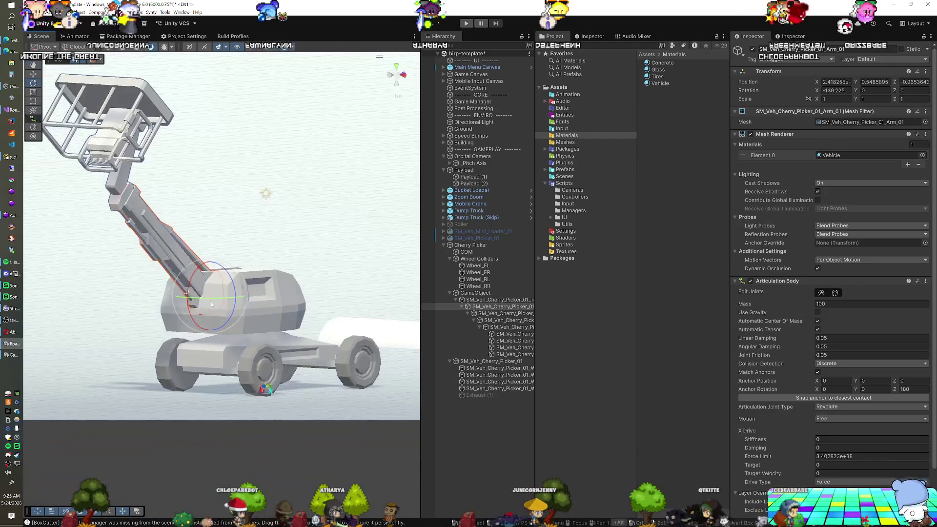
pyautogui.moveTo(211, 301)
pyautogui.mouseDown()
pyautogui.moveTo(299, 344)
pyautogui.moveTo(150, 332)
pyautogui.moveTo(166, 326)
pyautogui.moveTo(171, 341)
pyautogui.moveTo(172, 324)
pyautogui.mouseUp()
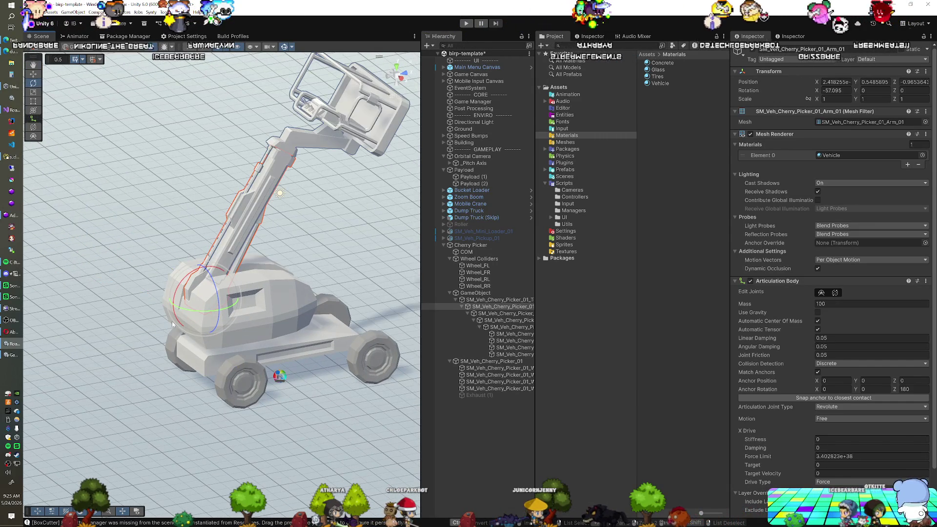
pyautogui.hotkey('ctrl', 'z')
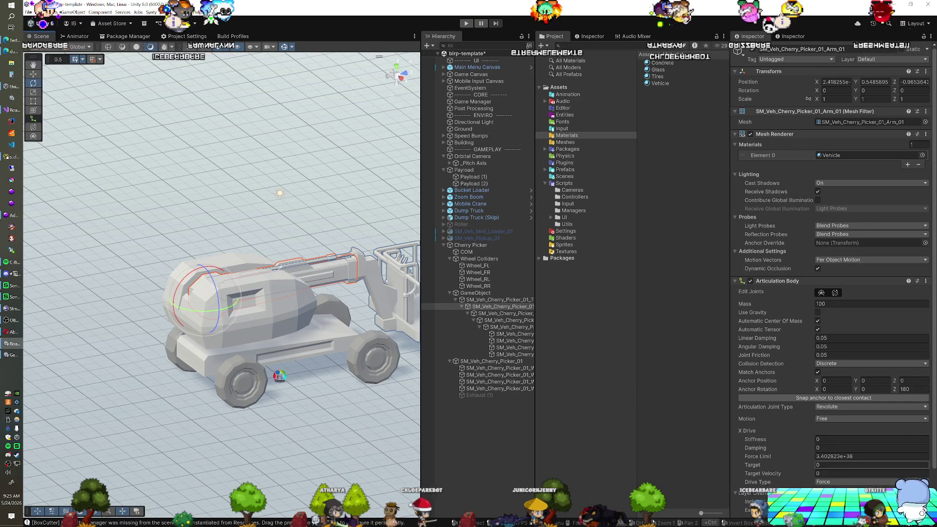
pyautogui.scroll(-2, 829, 386)
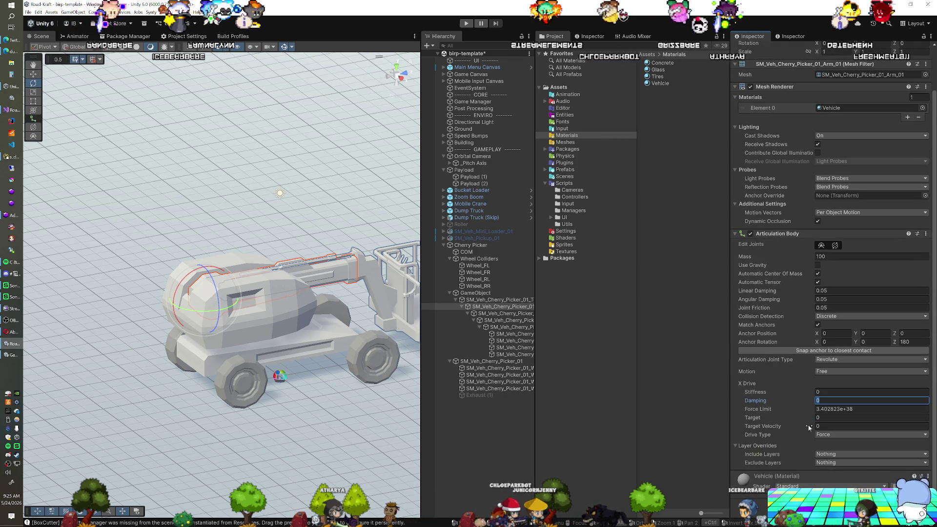
# Set Arm_01's joint Motion to Limited with X drive limits 0 to 140, then enter Play mode.
pyautogui.click(832, 388)
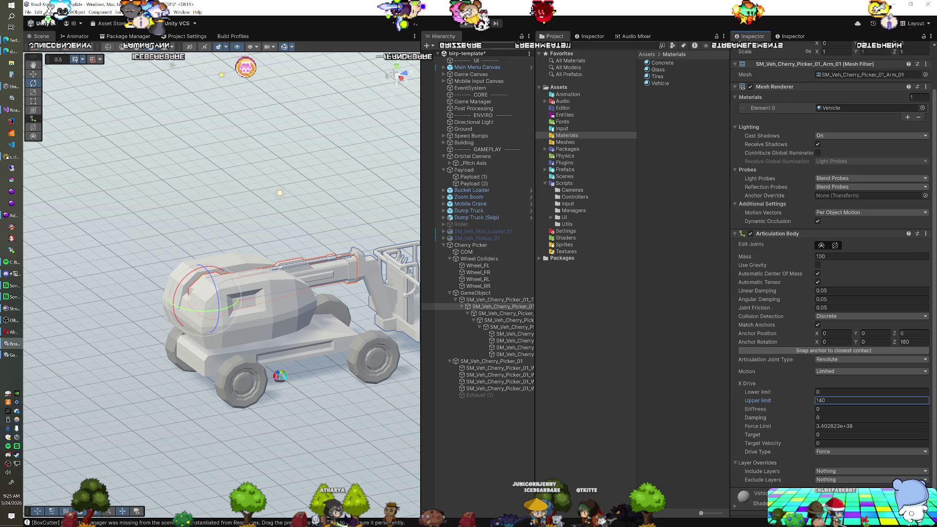
pyautogui.click(462, 23)
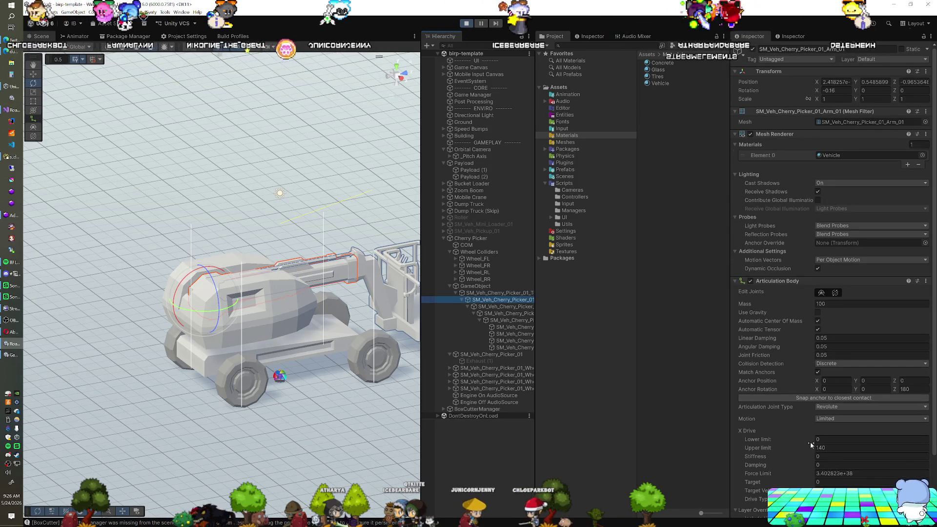
# Set Drive Type to Target, swing the boom up and back down to 0, then exit Play mode.
pyautogui.scroll(-3, 812, 445)
pyautogui.click(836, 435)
pyautogui.click(830, 449)
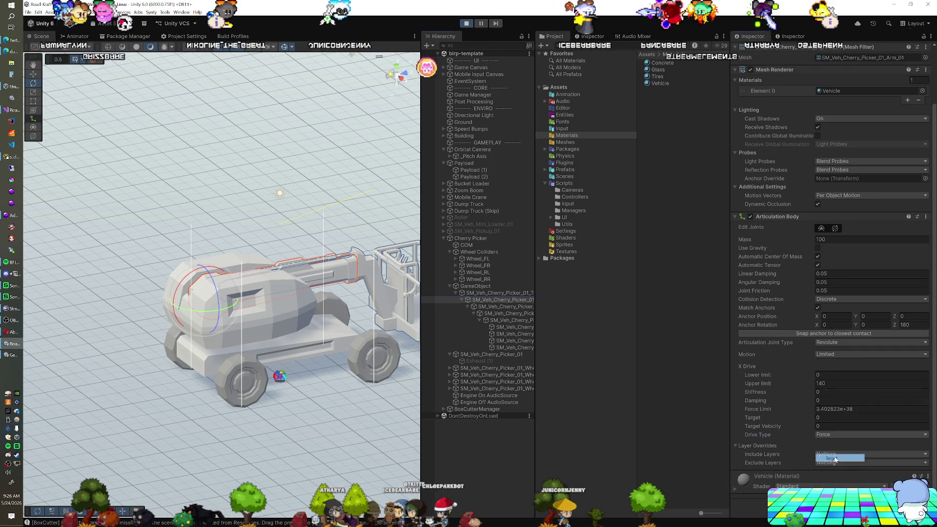
pyautogui.moveTo(801, 418); pyautogui.dragTo(830, 418)
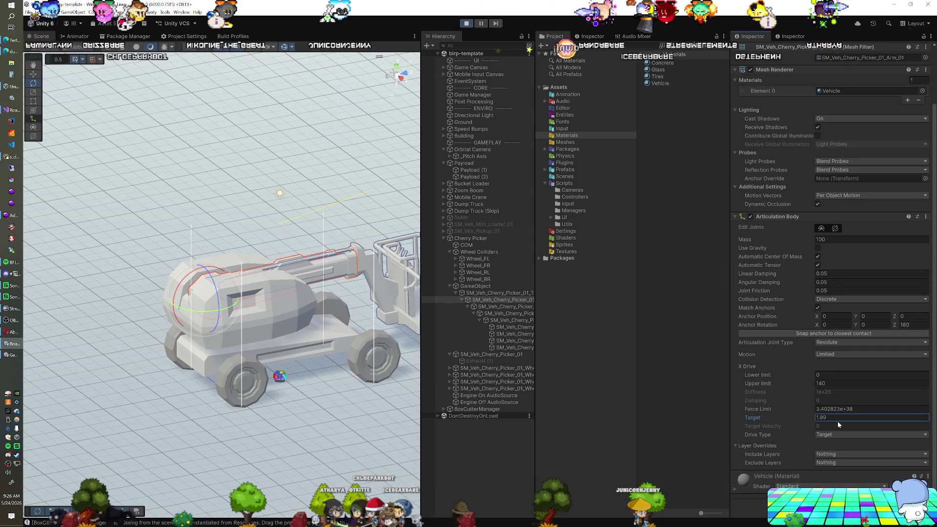
pyautogui.moveTo(469, 403)
pyautogui.mouseDown()
pyautogui.moveTo(879, 396)
pyautogui.moveTo(197, 393)
pyautogui.mouseUp()
pyautogui.moveTo(622, 369); pyautogui.dragTo(745, 283)
pyautogui.click(467, 23)
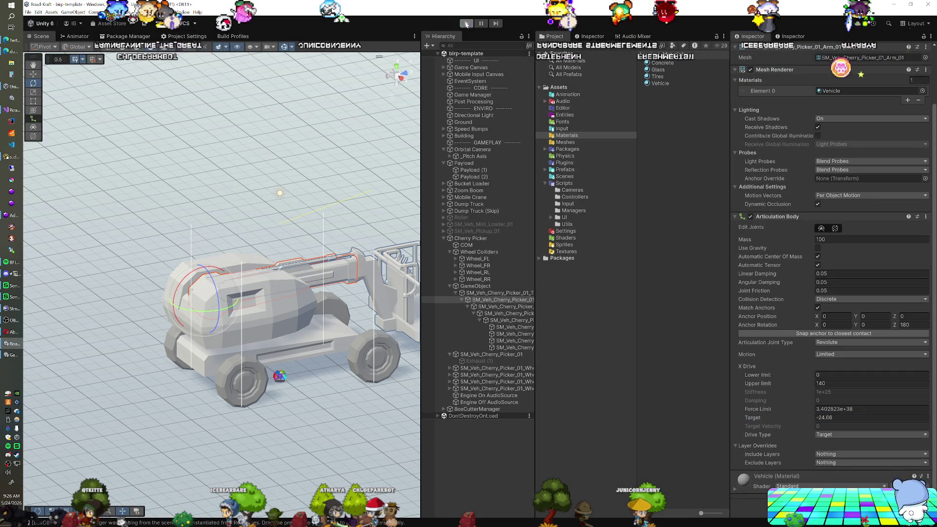
pyautogui.moveTo(264, 293); pyautogui.dragTo(239, 307)
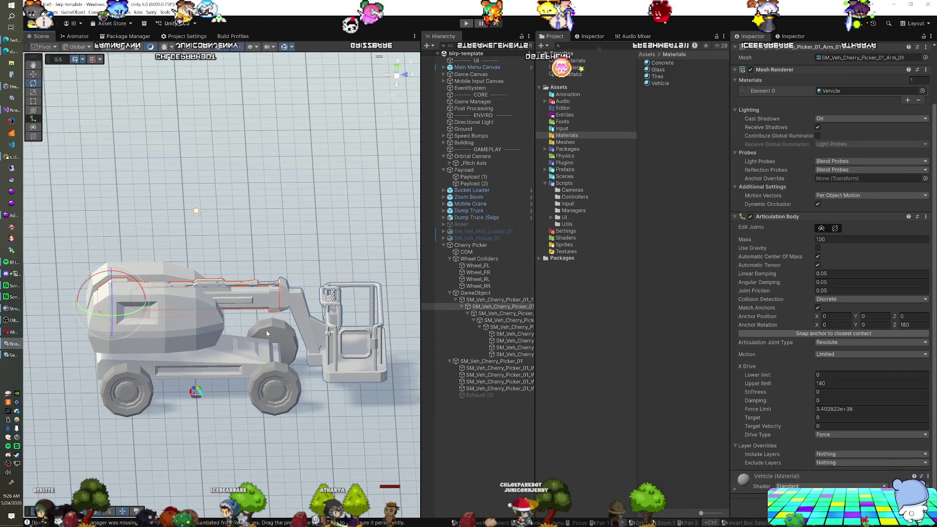
# Add a Prismatic Articulation Body to the telescoping arm Arm_02.
pyautogui.click(488, 313)
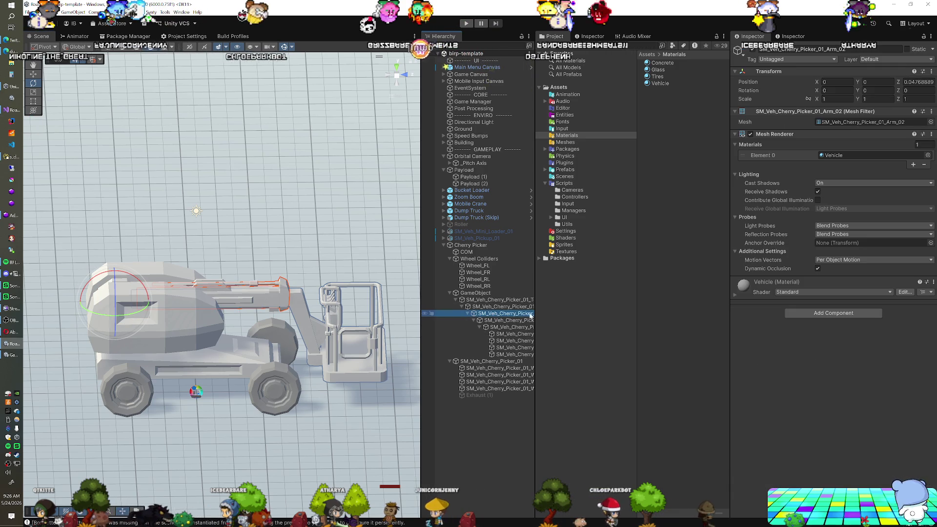
pyautogui.click(825, 313)
pyautogui.click(823, 343)
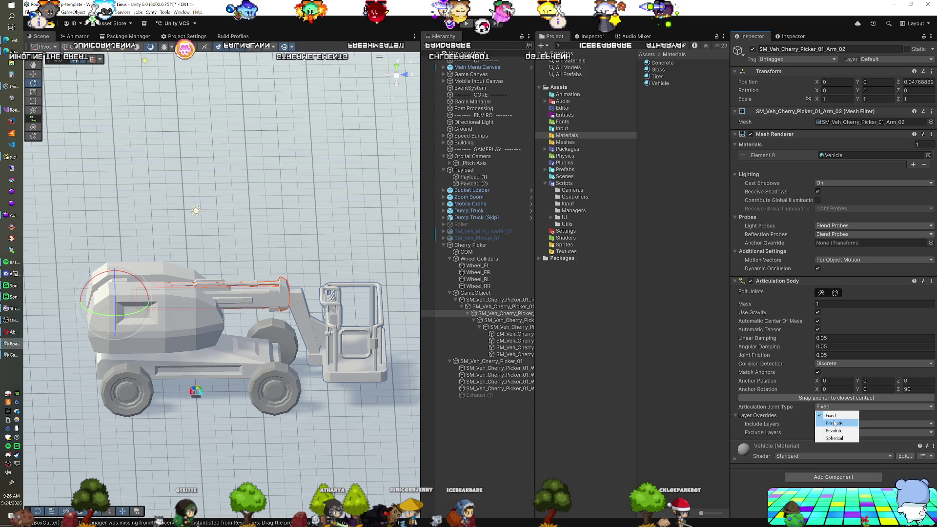
pyautogui.click(834, 423)
pyautogui.scroll(-2, 798, 368)
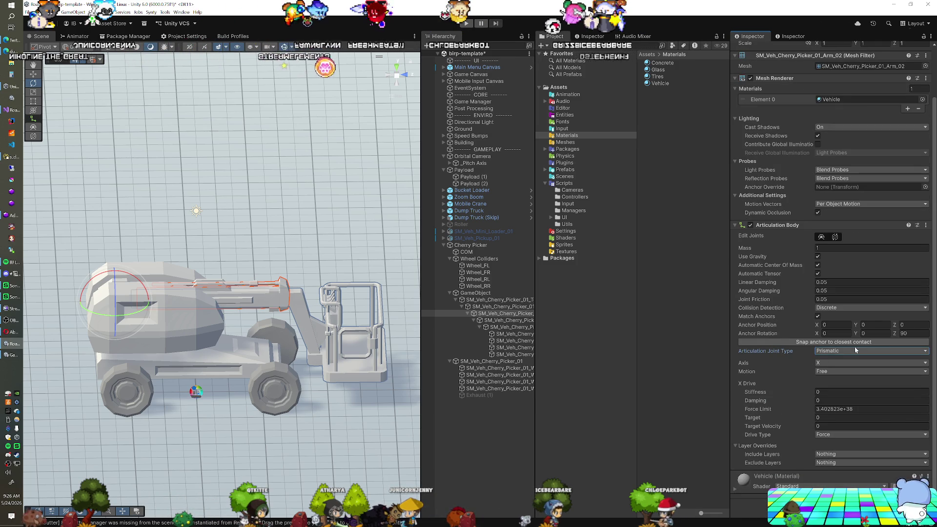
pyautogui.moveTo(145, 354); pyautogui.dragTo(186, 363)
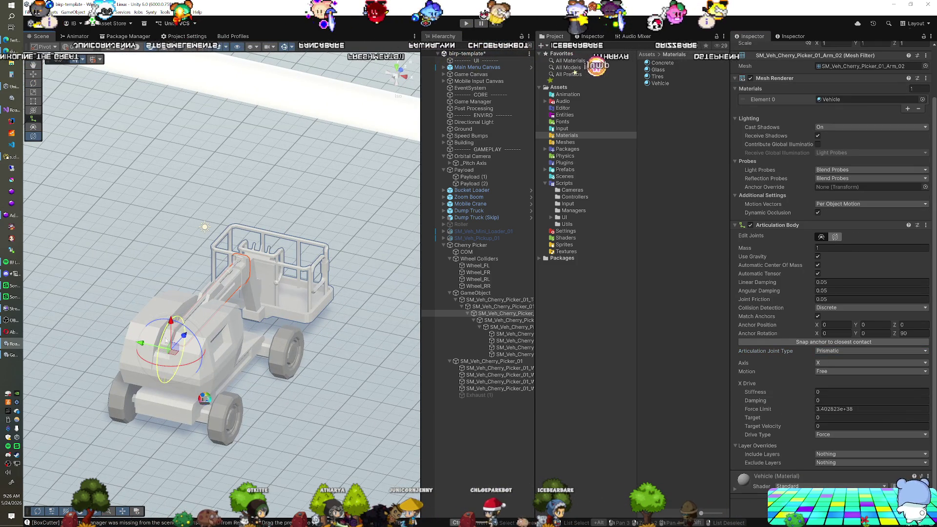
pyautogui.moveTo(247, 273); pyautogui.dragTo(167, 320)
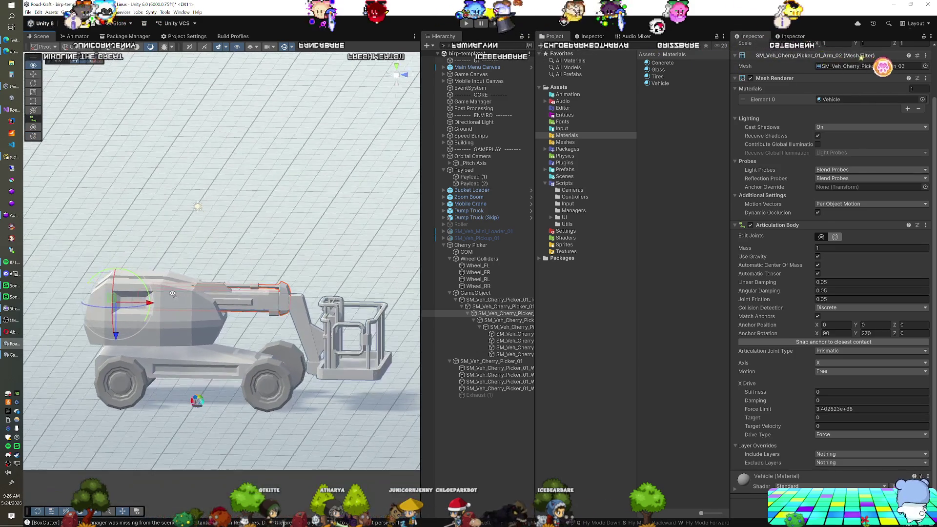
# Give Arm_02 mass 100, linear and angular damping 0 and a Target drive, then enter Play mode.
pyautogui.press('e')
pyautogui.click(839, 352)
pyautogui.click(833, 248)
pyautogui.write('00')
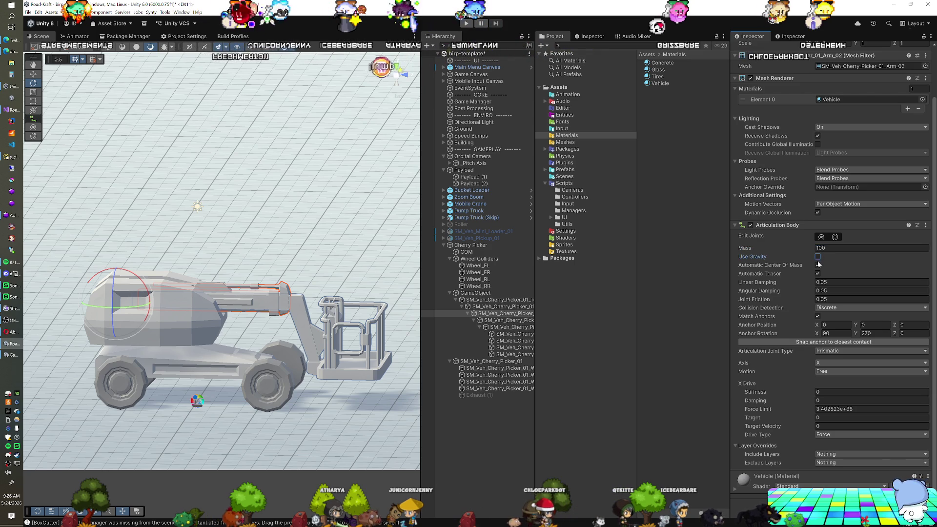
pyautogui.press('Tab')
pyautogui.press('Tab')
pyautogui.press('Tab')
pyautogui.write('0')
pyautogui.press('Tab')
pyautogui.write('0')
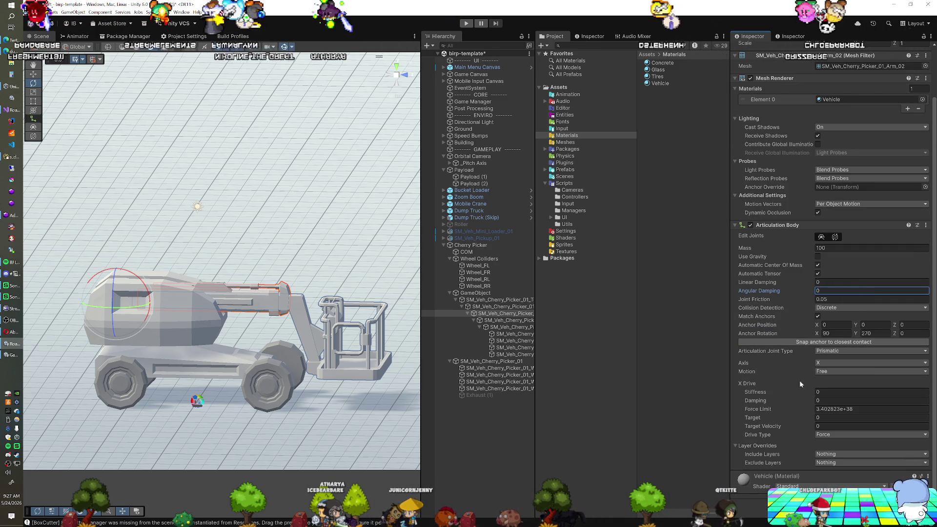
pyautogui.click(833, 434)
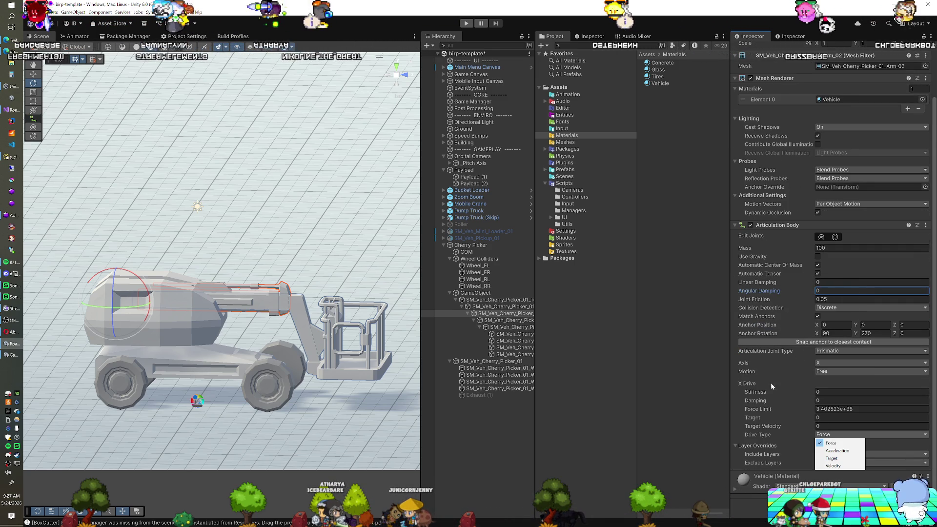
pyautogui.click(775, 372)
pyautogui.click(837, 458)
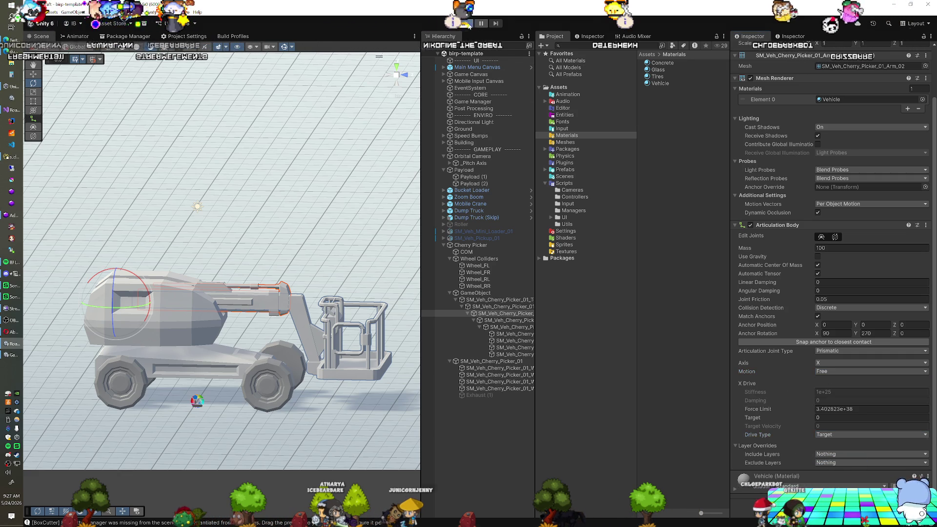
pyautogui.click(467, 23)
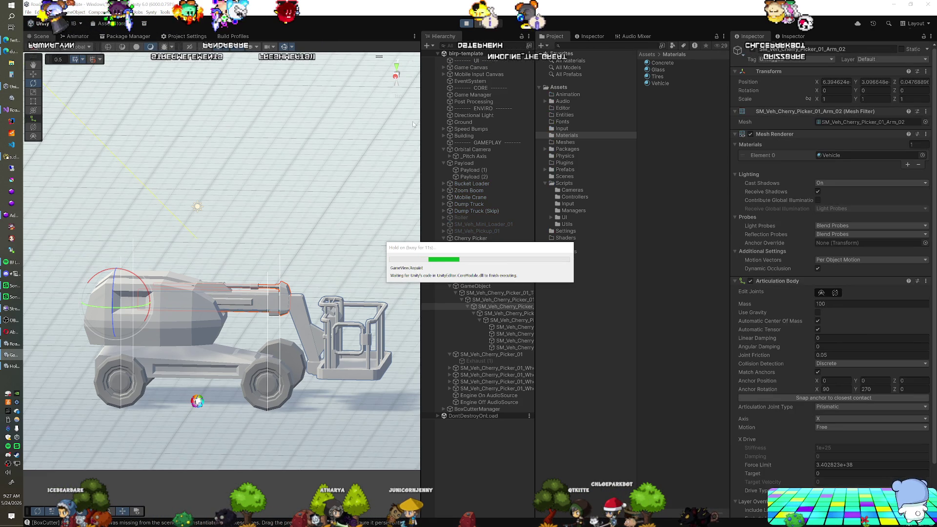
# Try Arm_02 X drive targets of 0.09, 2, 1.96 and 21 to test its extension.
pyautogui.scroll(-2, 816, 414)
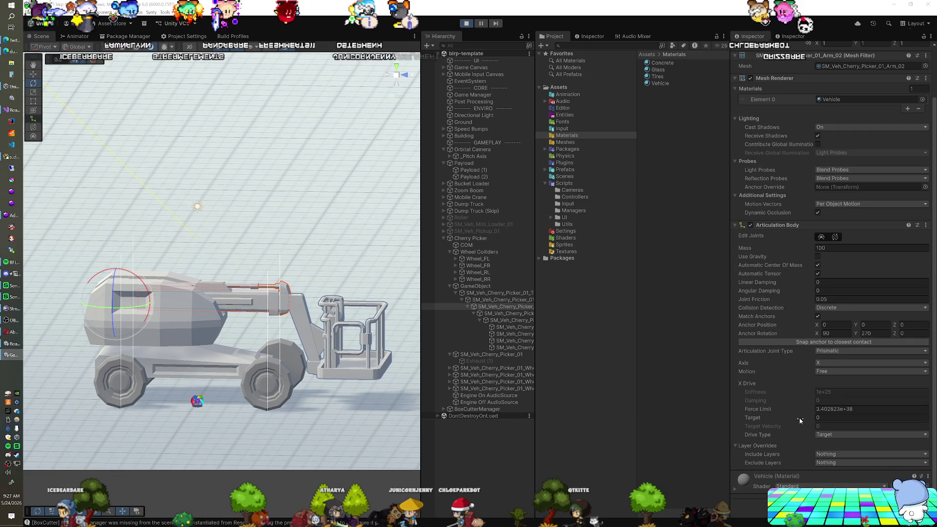
pyautogui.click(823, 418)
pyautogui.write('0.09')
pyautogui.press('BackSpace')
pyautogui.press('BackSpace')
pyautogui.press('BackSpace')
pyautogui.write('2')
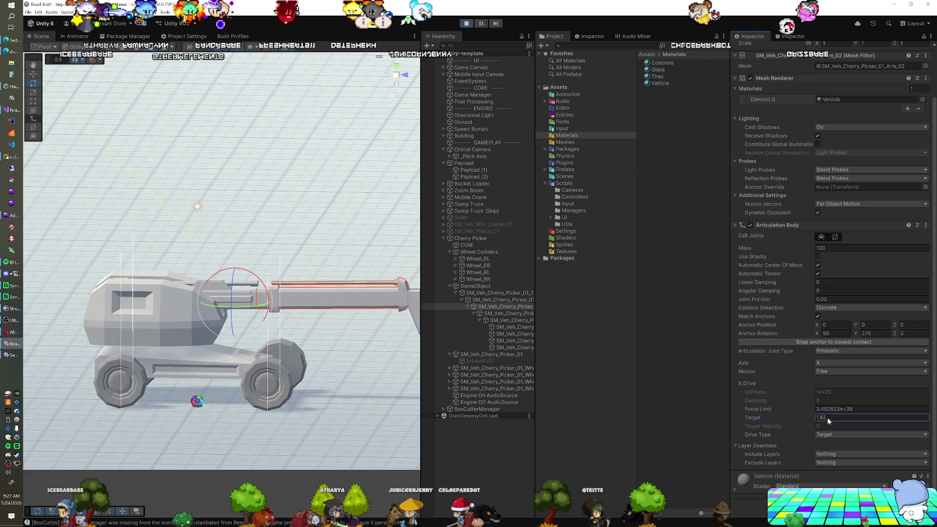
pyautogui.press('BackSpace')
pyautogui.write('1.96')
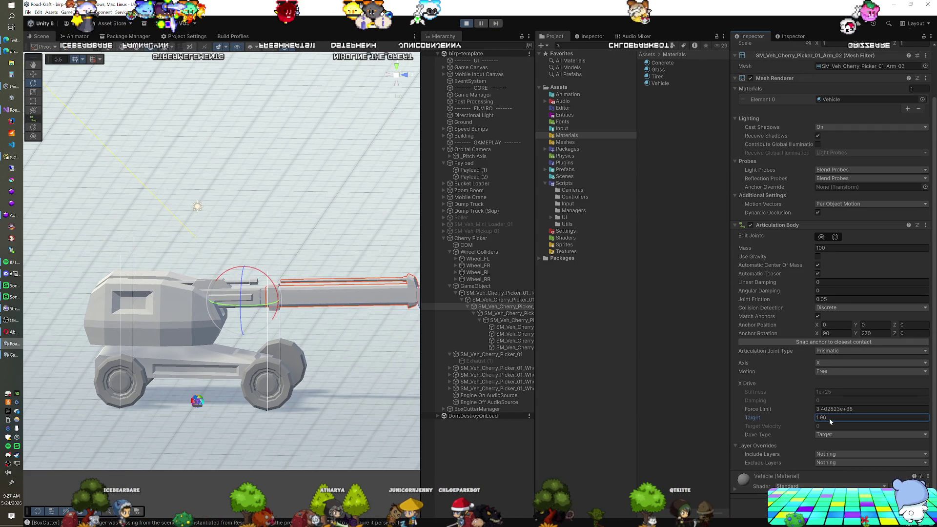
pyautogui.press('BackSpace')
pyautogui.press('BackSpace')
pyautogui.press('BackSpace')
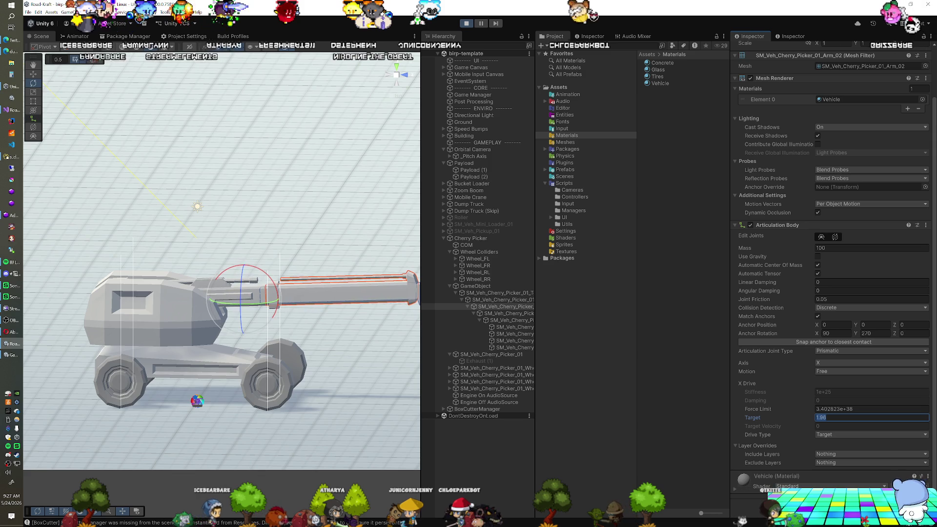
pyautogui.write('21')
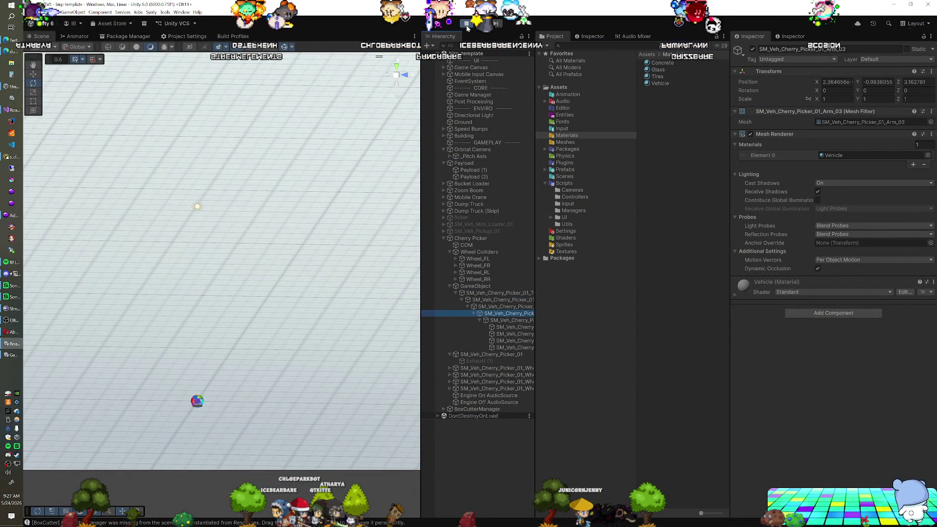
# Exit Play mode and set Arm_02's X drive target to 1.75.
pyautogui.click(503, 307)
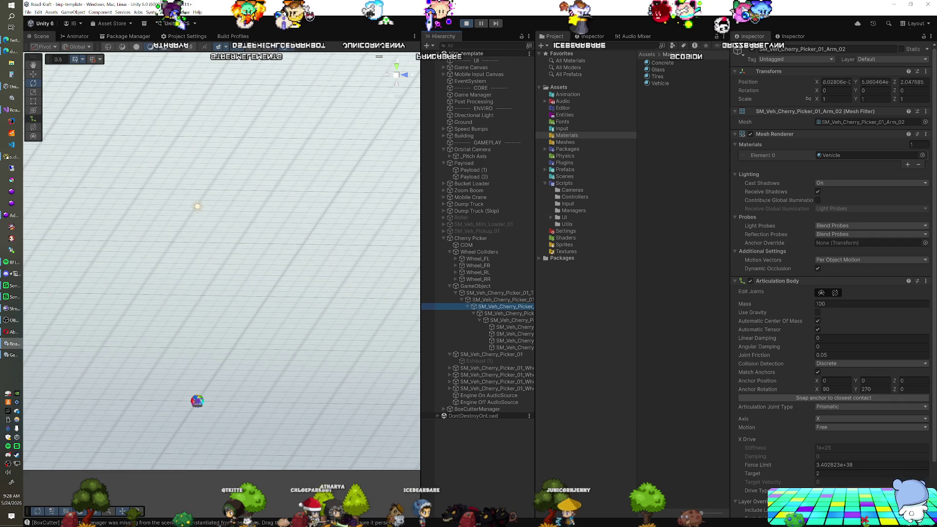
pyautogui.click(467, 23)
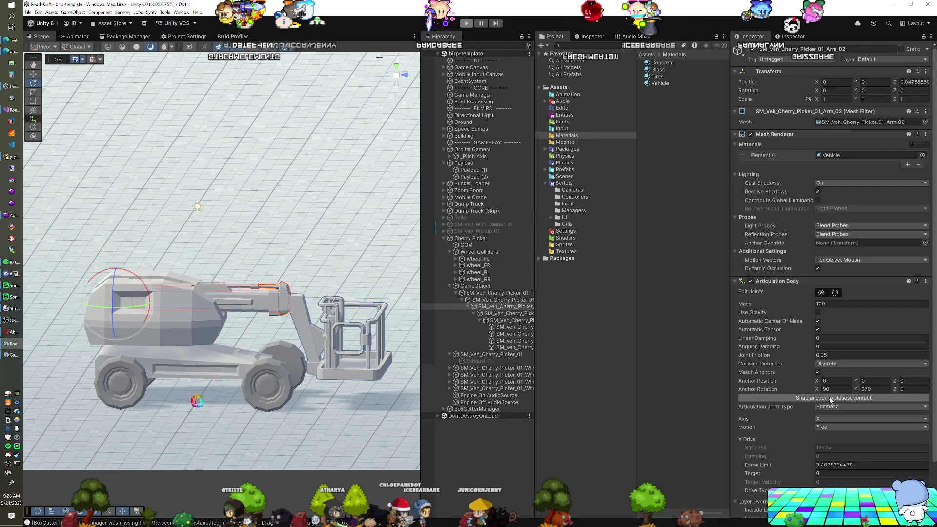
pyautogui.click(830, 473)
pyautogui.write('1.75')
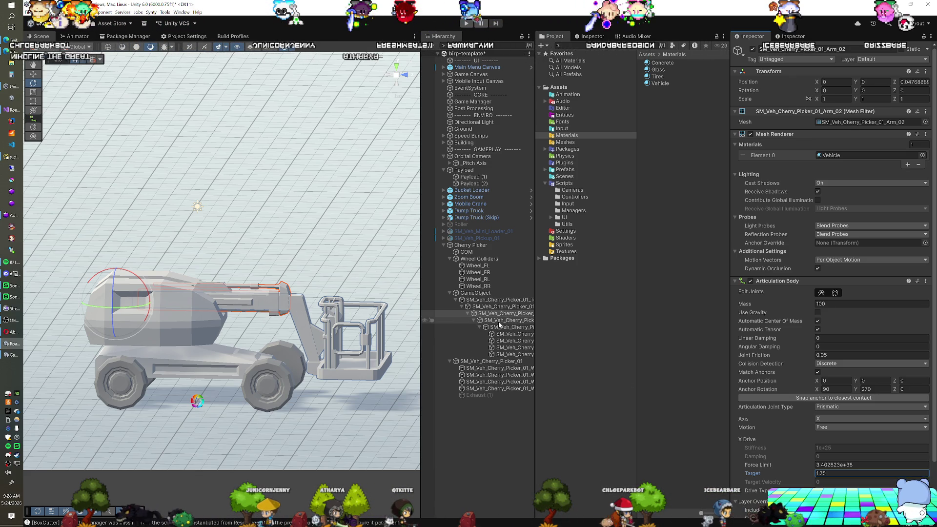
pyautogui.rightClick(765, 282)
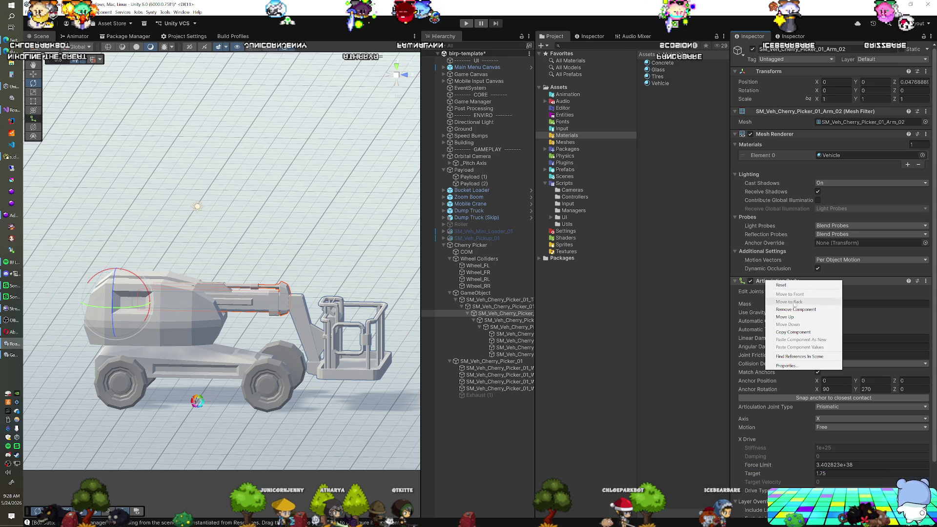
# Copy Arm_02's Articulation Body onto Arm_03 as a new component and save the scene.
pyautogui.click(793, 330)
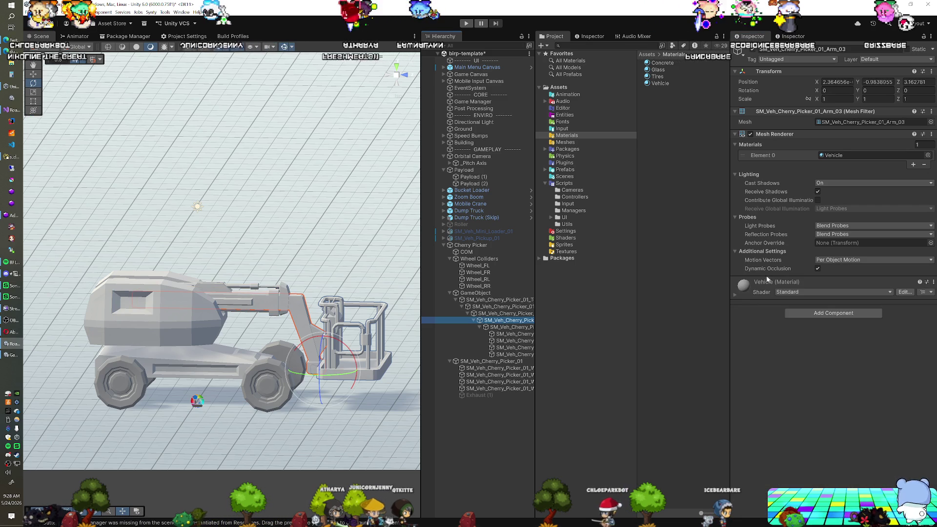
pyautogui.rightClick(768, 134)
pyautogui.click(798, 191)
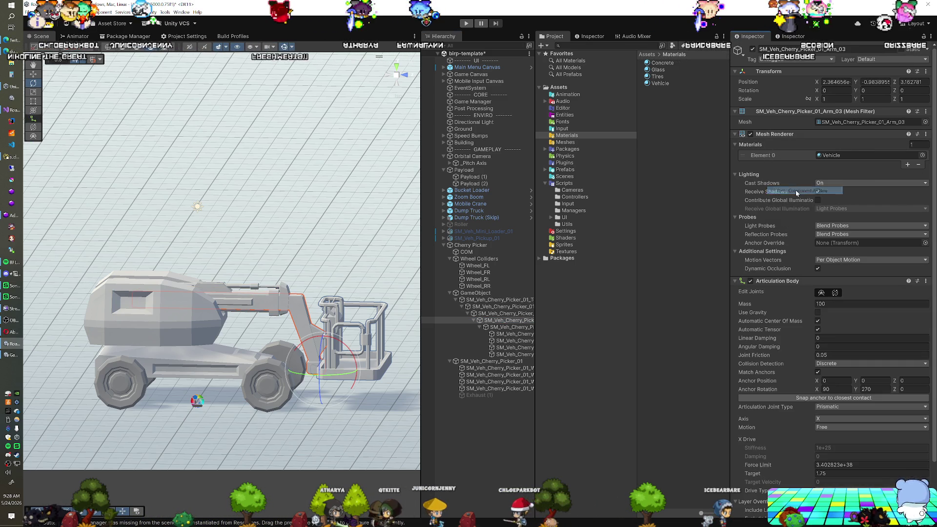
pyautogui.moveTo(279, 333); pyautogui.dragTo(305, 345)
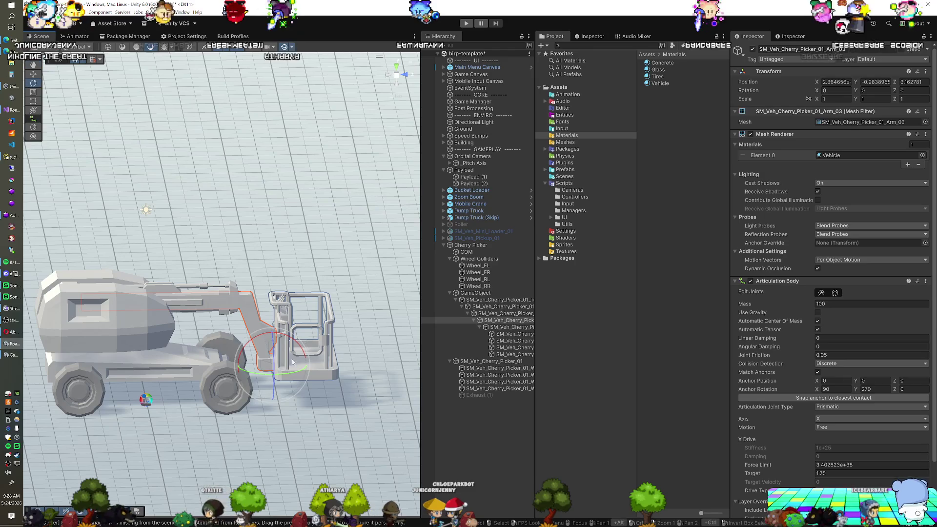
pyautogui.hotkey('ctrl', 's')
# Set Arm_03's X drive target to 0 and enter Play mode.
pyautogui.click(508, 328)
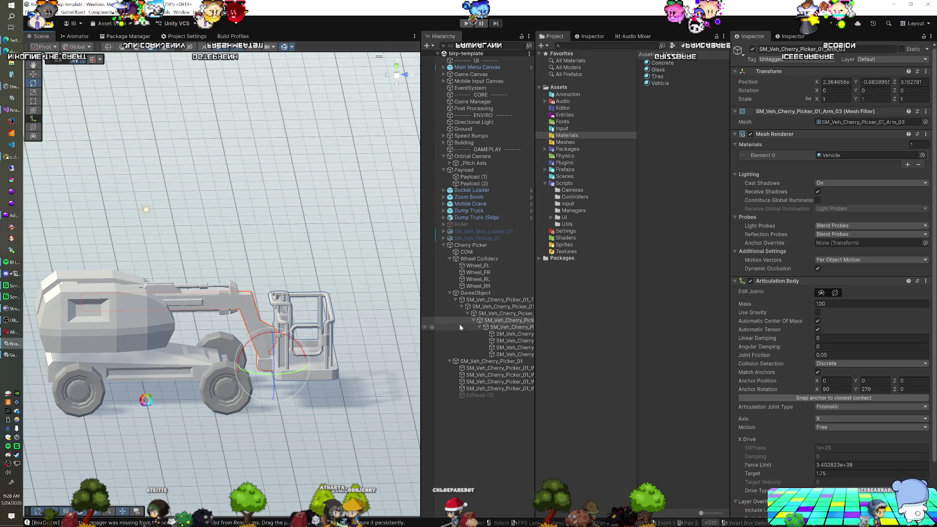
pyautogui.click(503, 321)
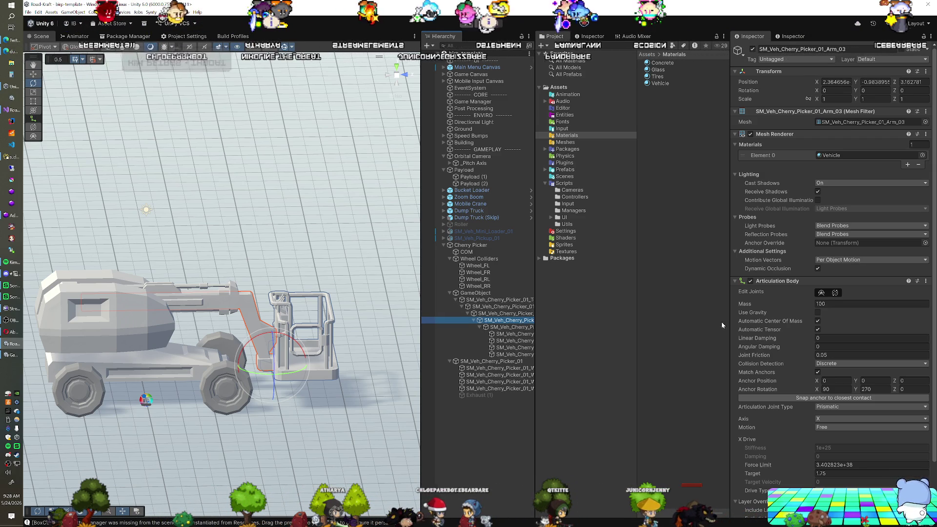
pyautogui.scroll(-3, 752, 326)
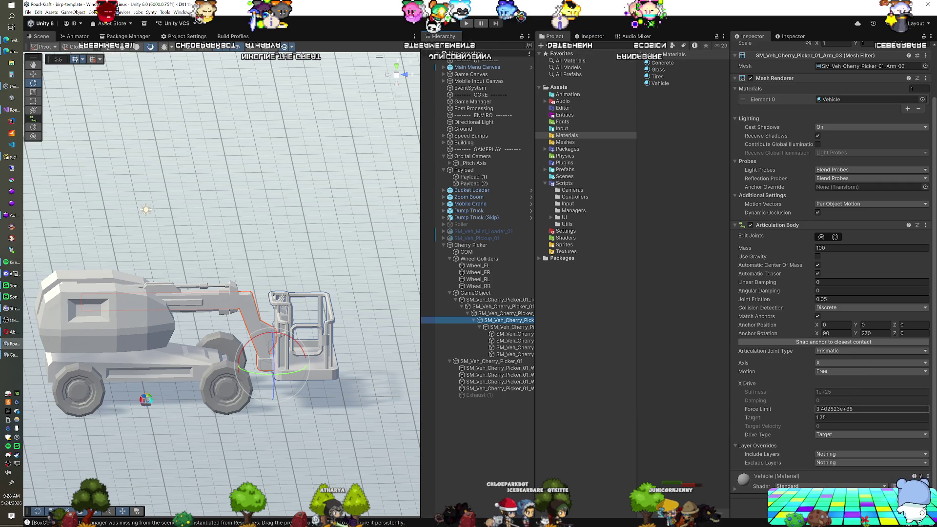
pyautogui.write('0')
pyautogui.press('Return')
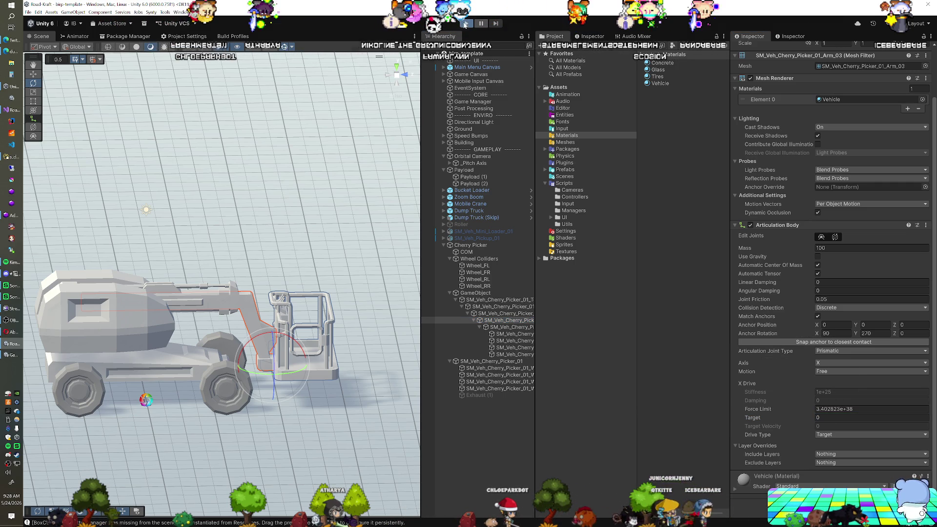
pyautogui.click(466, 24)
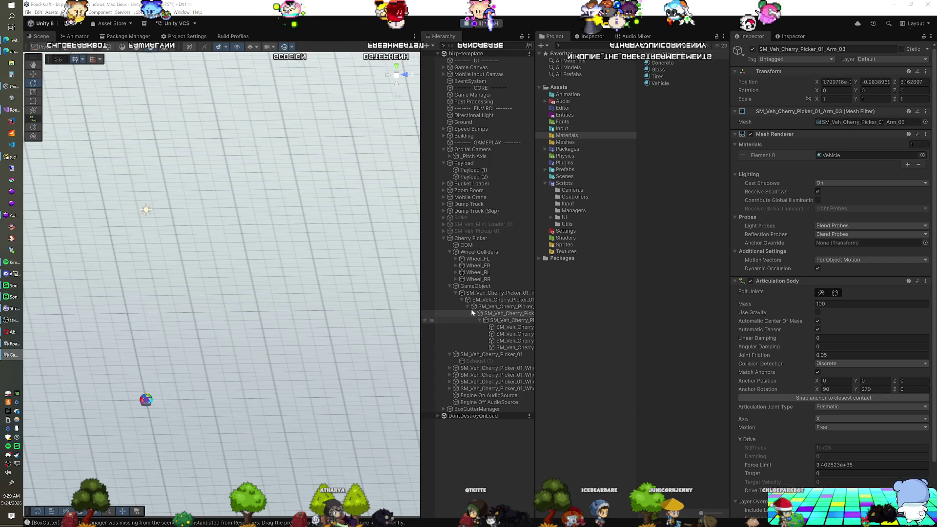
# Set Arm_01's X drive upper limit to 140 with a Target drive, then select Arm_02 and Arm_03.
pyautogui.doubleClick(482, 239)
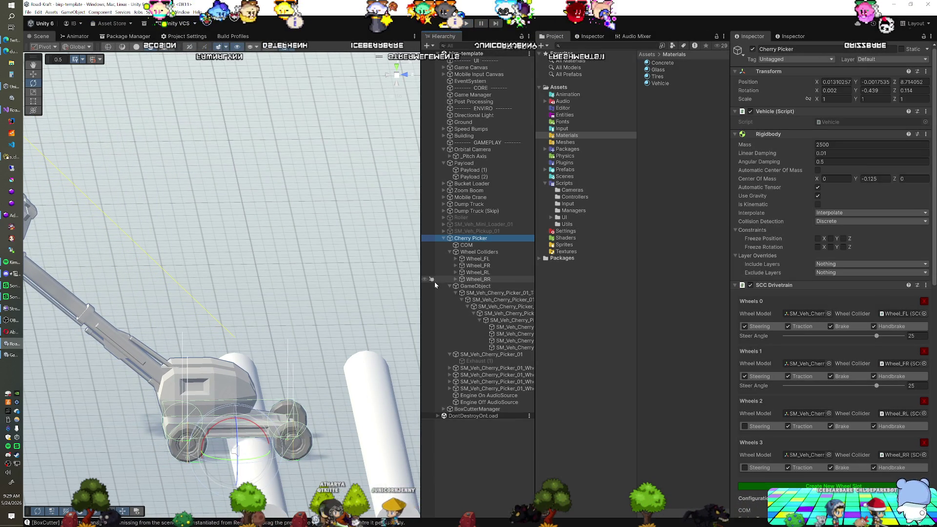
pyautogui.click(502, 306)
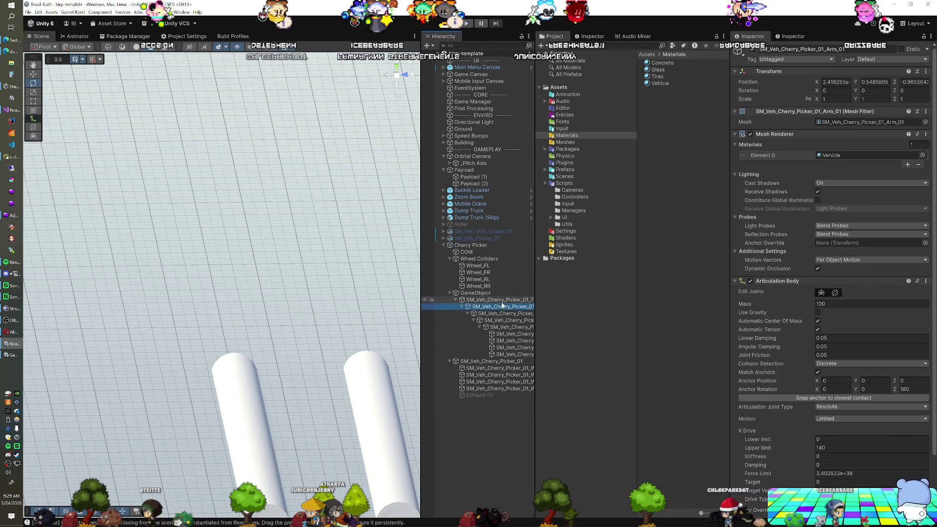
pyautogui.press('f')
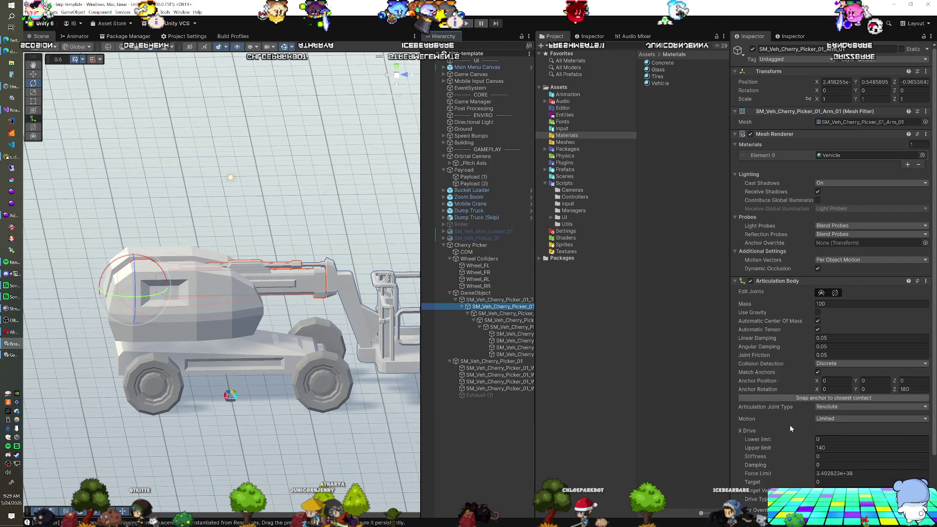
pyautogui.click(872, 457)
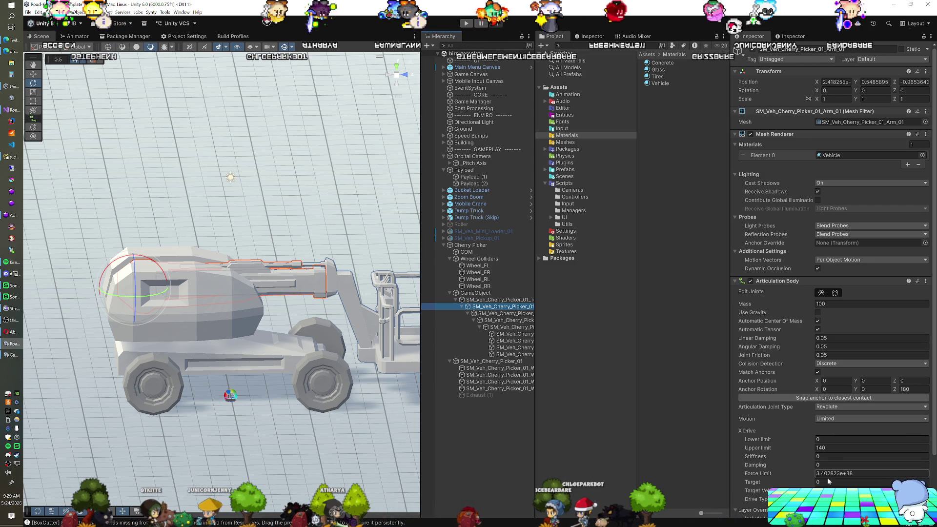
pyautogui.click(872, 499)
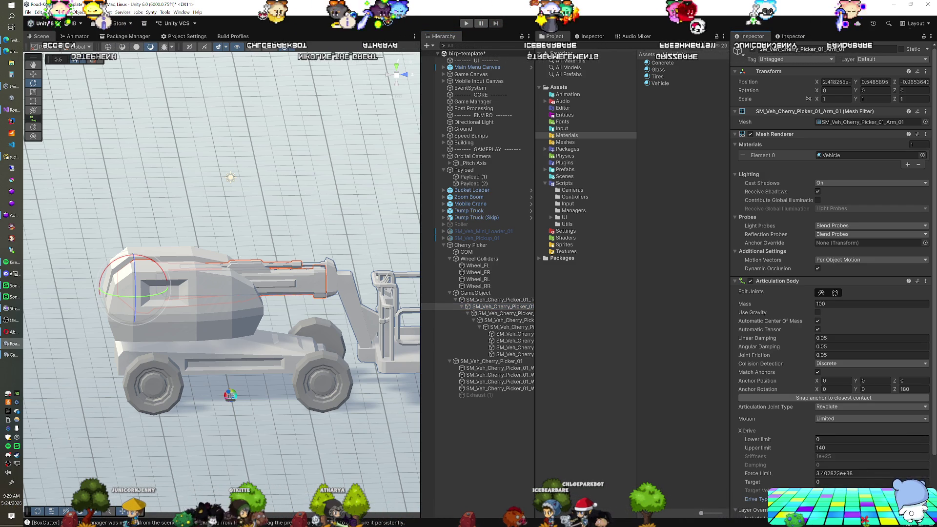
pyautogui.click(513, 314)
pyautogui.click(516, 321)
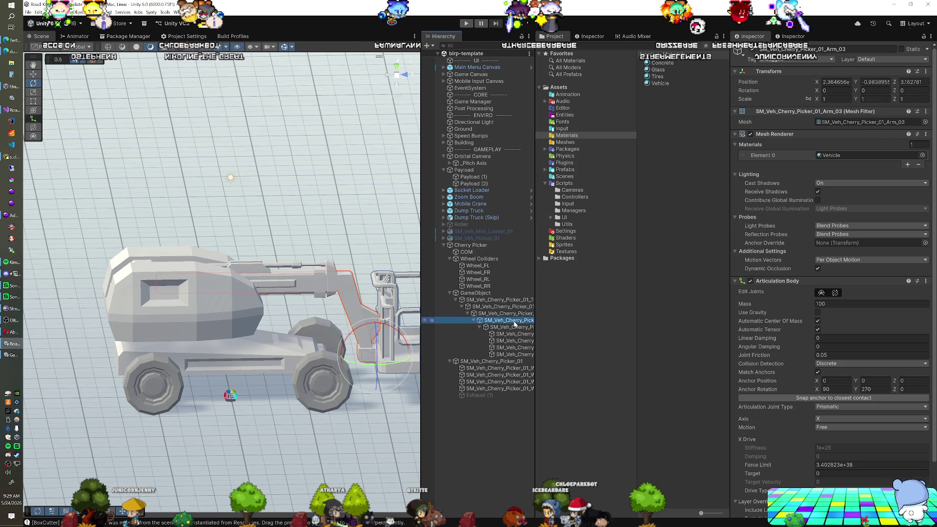
# In Play mode, extend the telescoping arm by raising Arm_03's drive Target, then frame the cage.
pyautogui.click(466, 23)
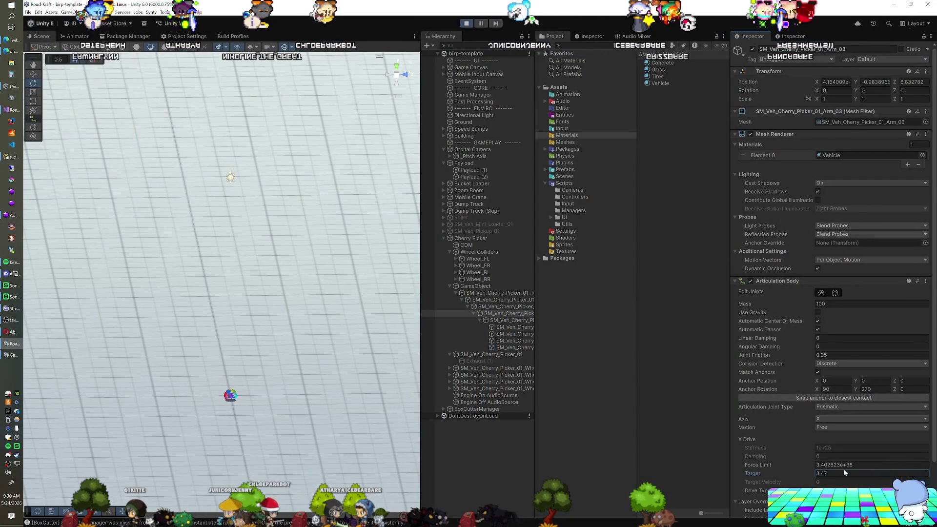
pyautogui.moveTo(877, 467)
pyautogui.mouseDown()
pyautogui.moveTo(895, 466)
pyautogui.moveTo(825, 473)
pyautogui.mouseUp()
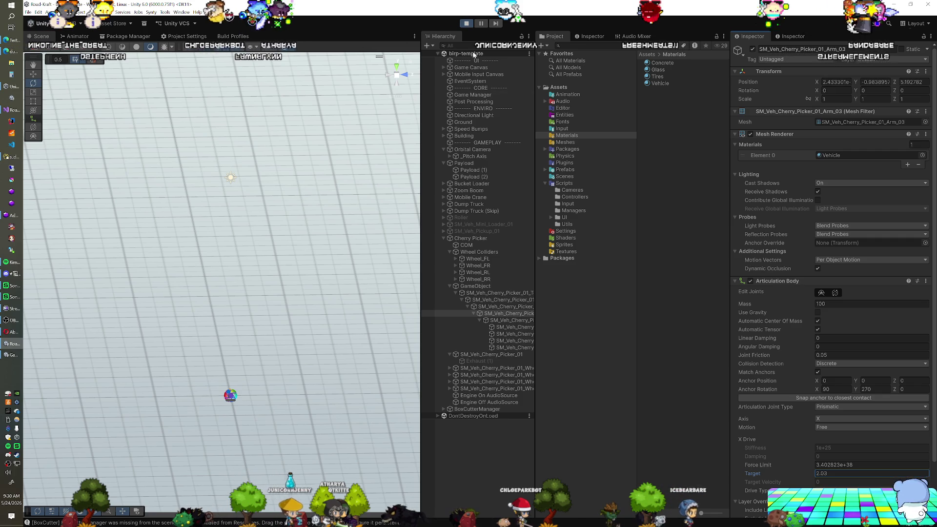
pyautogui.click(503, 321)
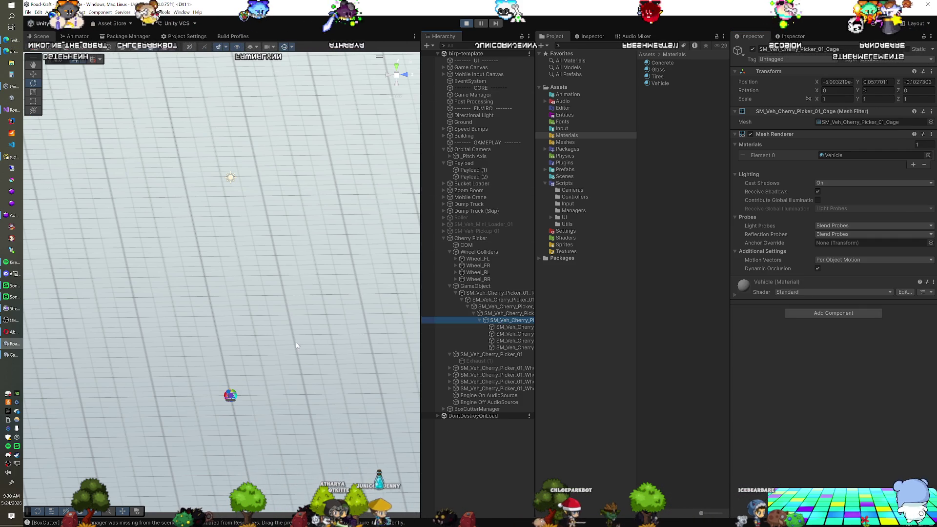
pyautogui.press('f')
pyautogui.scroll(-6, 211, 321)
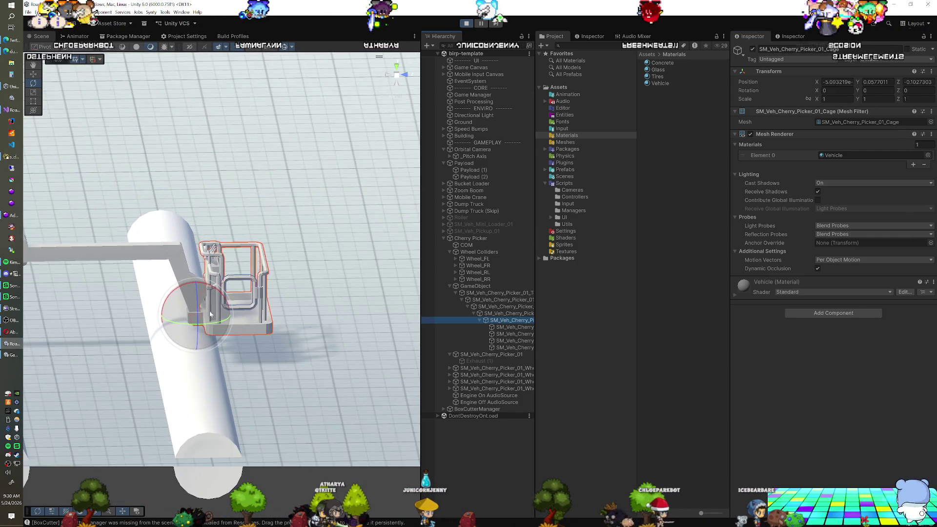
# Slide the cage along its Z axis, frame the first boom arm, and stop Play mode.
pyautogui.press('w')
pyautogui.moveTo(240, 309)
pyautogui.mouseDown()
pyautogui.moveTo(271, 307)
pyautogui.moveTo(158, 300)
pyautogui.moveTo(195, 287)
pyautogui.moveTo(125, 270)
pyautogui.mouseUp()
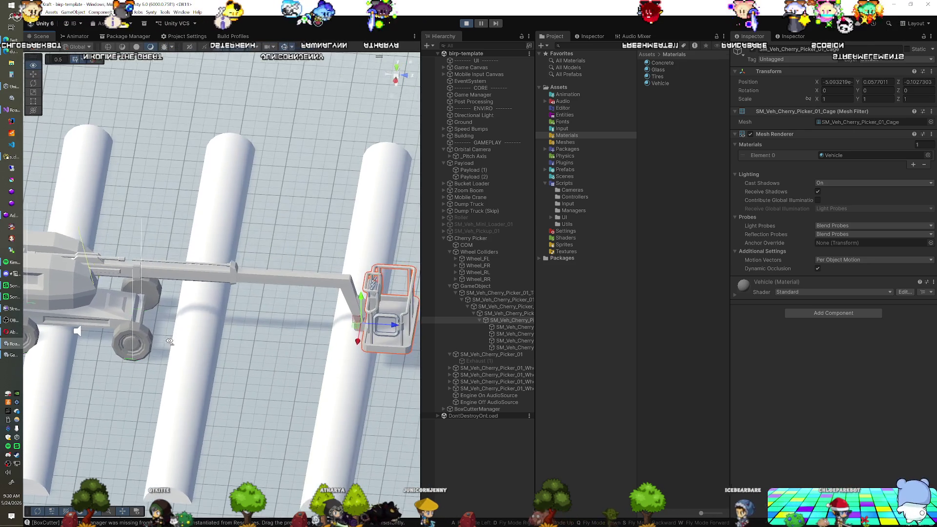
pyautogui.click(125, 270)
pyautogui.press('f')
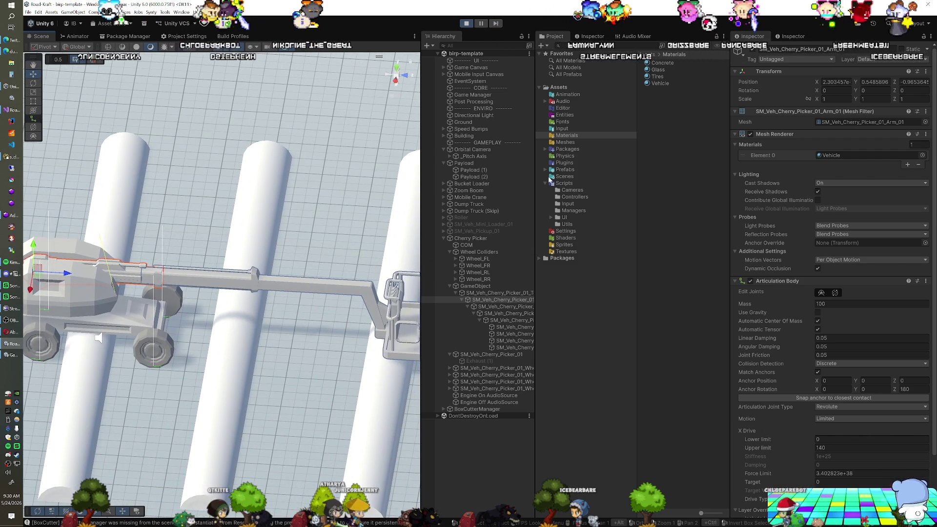
pyautogui.click(467, 23)
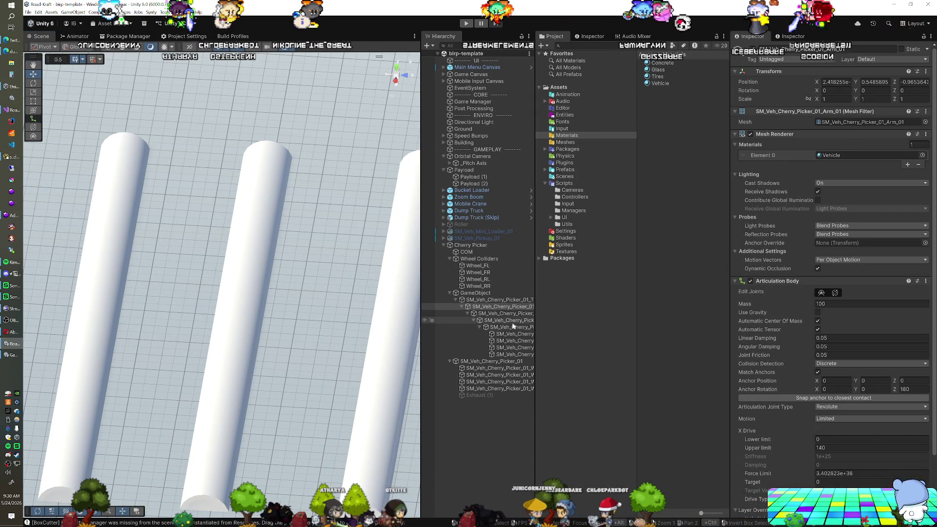
# Make Arm_03's sliding joint Limited with an upper limit of 2.
pyautogui.click(513, 322)
pyautogui.click(821, 473)
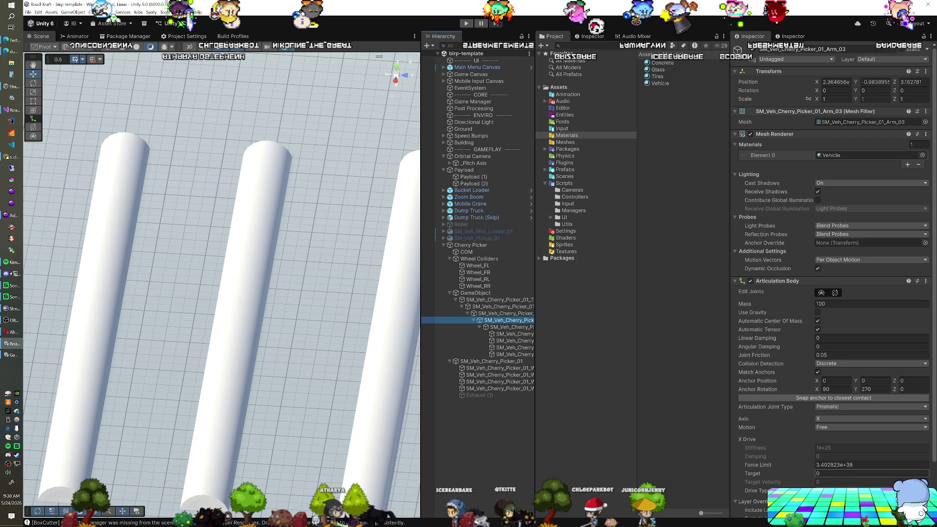
pyautogui.click(832, 444)
pyautogui.write('2')
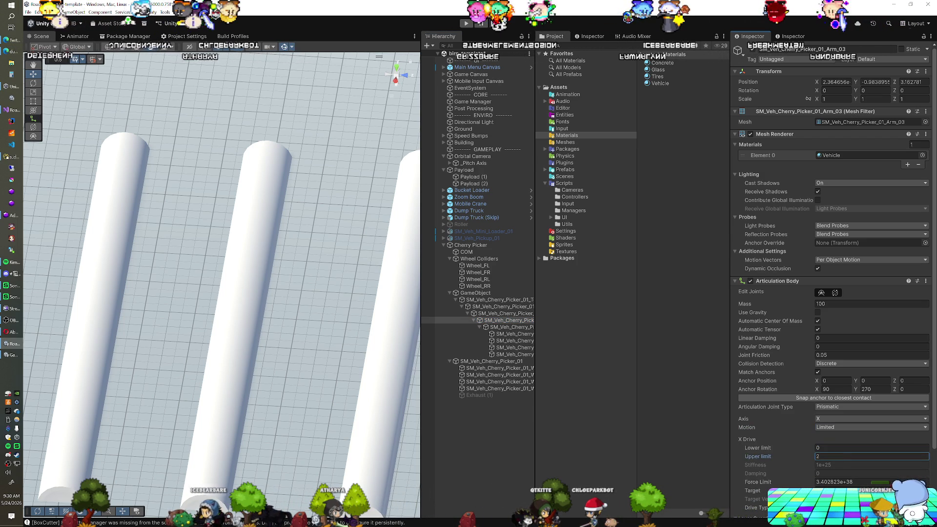
pyautogui.scroll(-4, 801, 391)
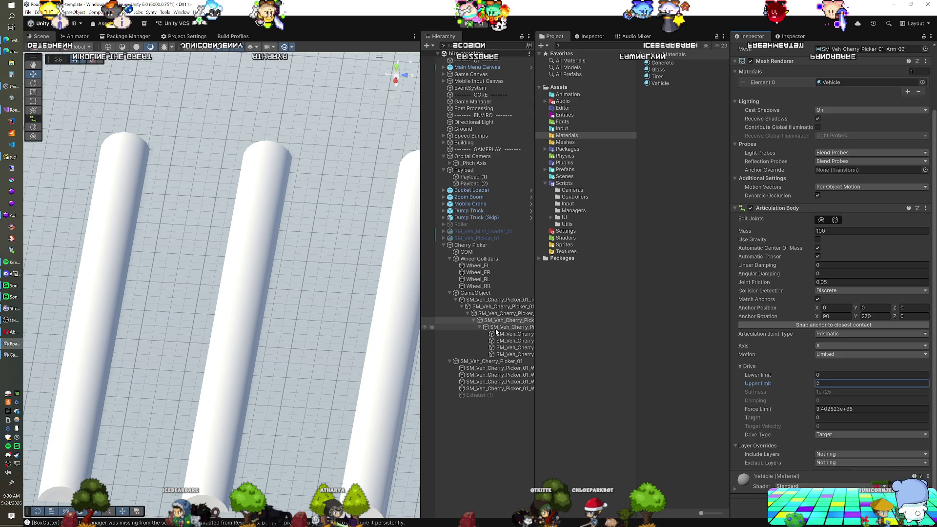
# Select the cage and frame it, orbiting the Scene view around it.
pyautogui.click(494, 328)
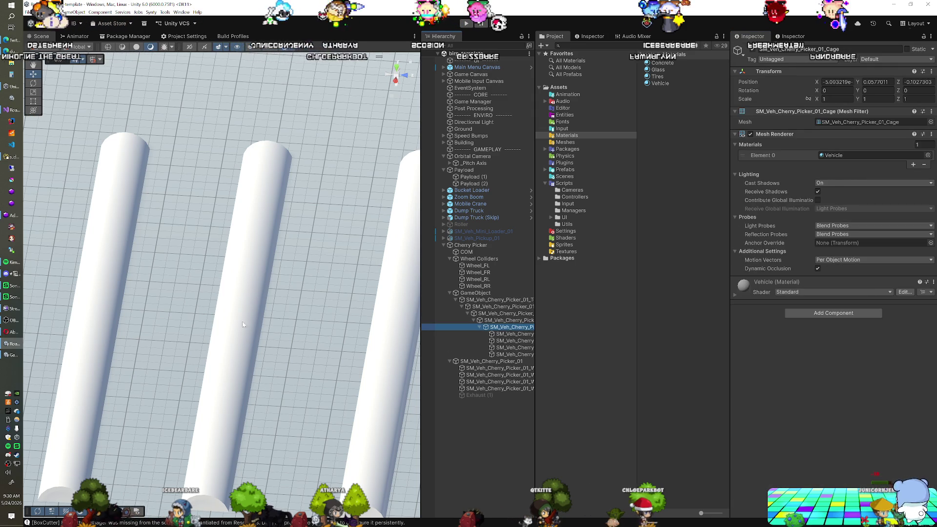
pyautogui.press('f')
pyautogui.moveTo(250, 322)
pyautogui.mouseDown()
pyautogui.moveTo(241, 268)
pyautogui.moveTo(281, 365)
pyautogui.moveTo(194, 292)
pyautogui.mouseUp()
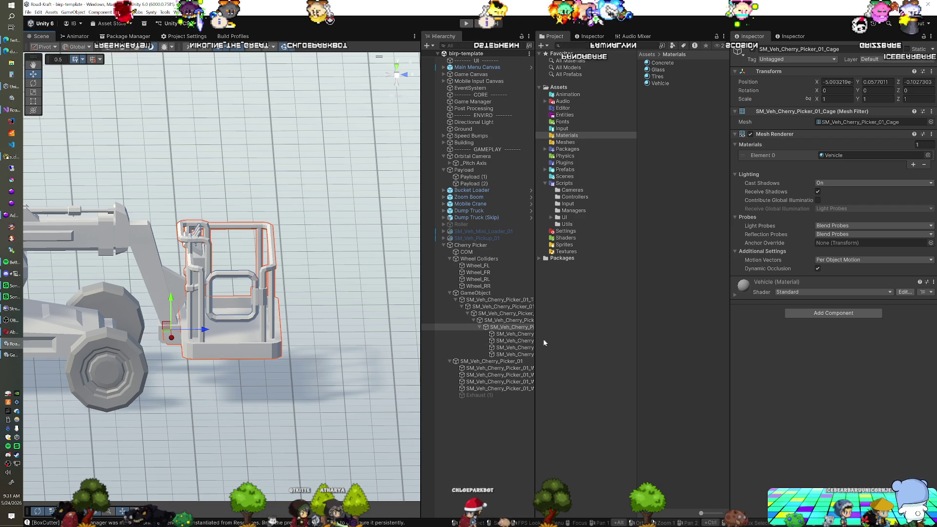
# Orbit around the cage and search Add Component for Articulation Body.
pyautogui.moveTo(284, 327)
pyautogui.mouseDown()
pyautogui.moveTo(264, 325)
pyautogui.moveTo(312, 321)
pyautogui.mouseUp()
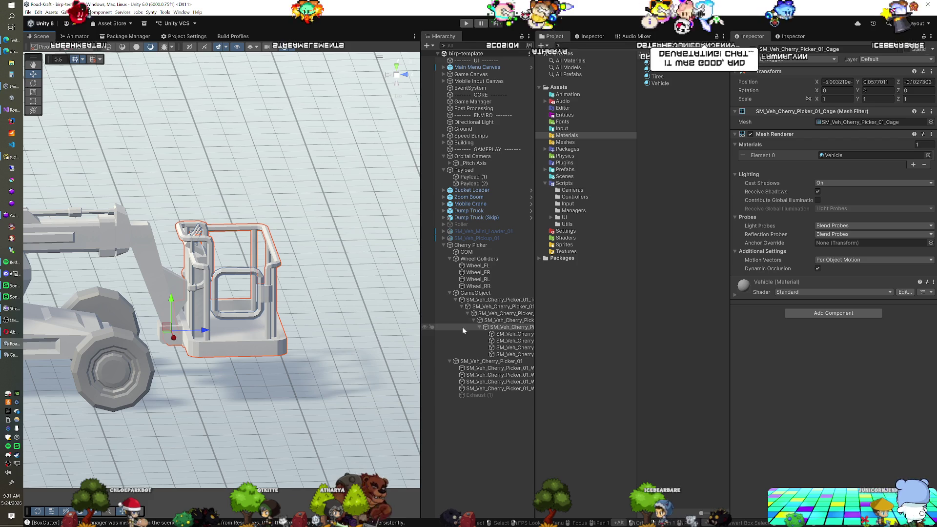
pyautogui.click(801, 312)
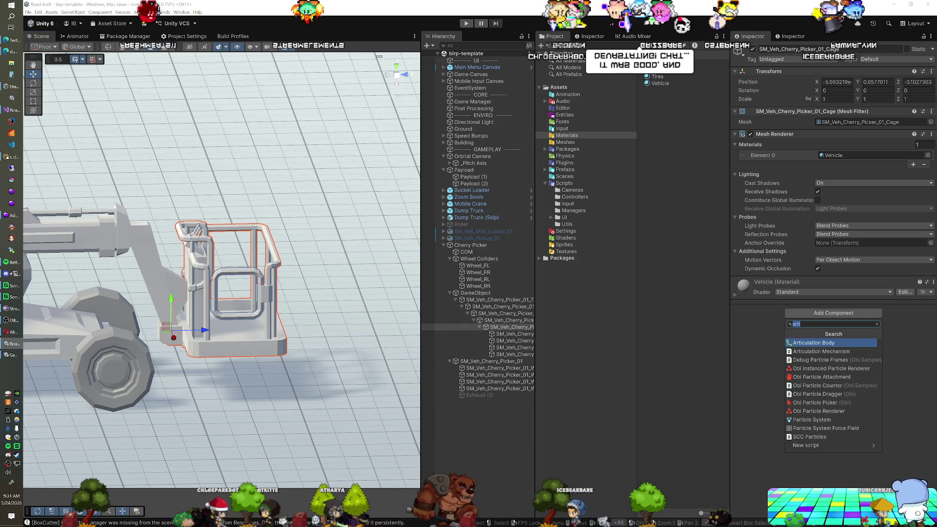
# Add an Articulation Body to the cage and set its Joint Type to Revolute.
pyautogui.click(810, 342)
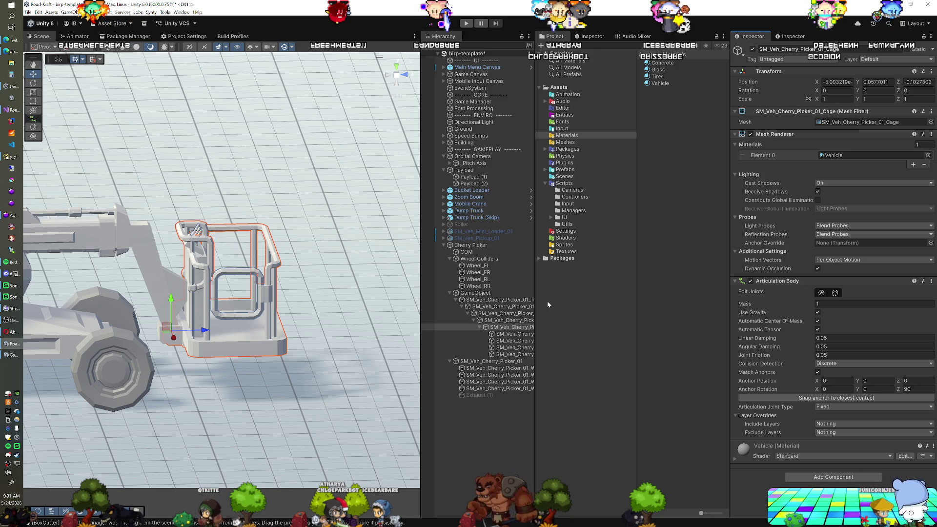
pyautogui.click(832, 406)
pyautogui.click(833, 431)
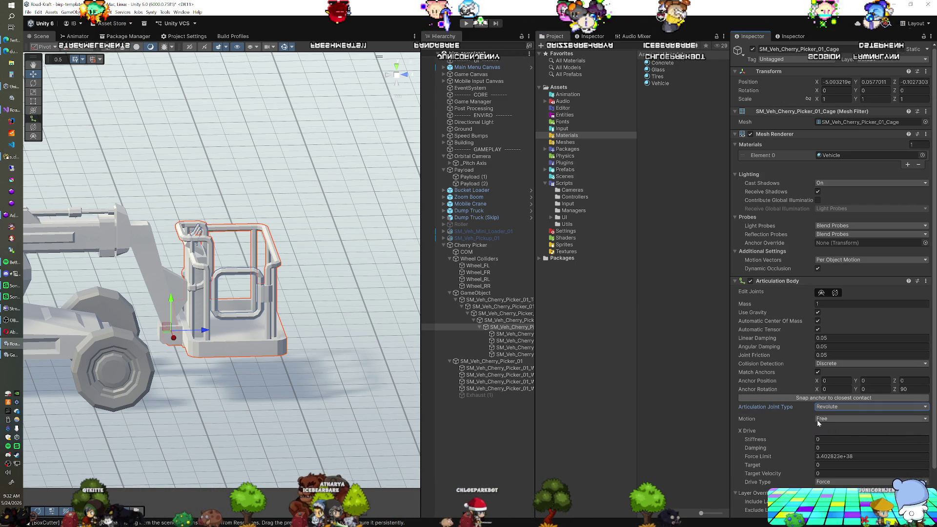
pyautogui.scroll(-2, 798, 408)
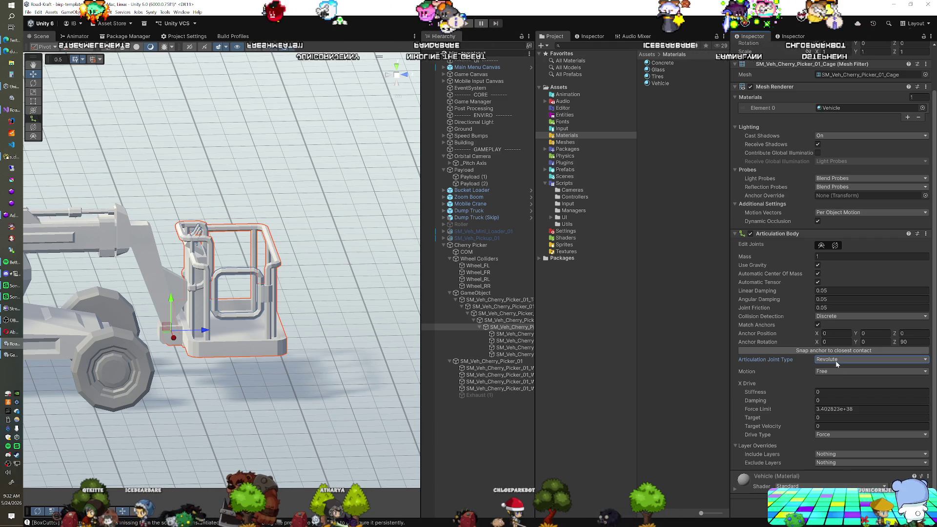
pyautogui.moveTo(259, 362)
pyautogui.mouseDown()
pyautogui.moveTo(267, 363)
pyautogui.moveTo(173, 311)
pyautogui.moveTo(104, 257)
pyautogui.mouseUp()
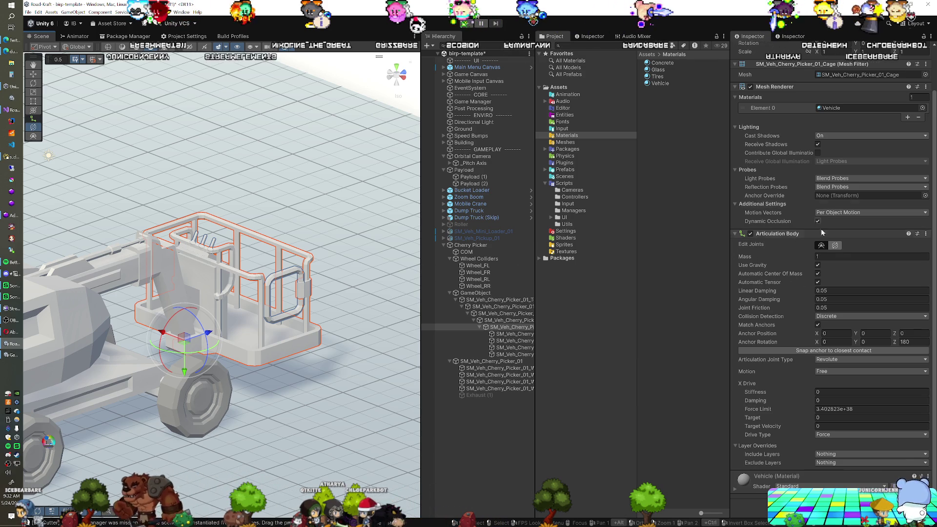
pyautogui.click(835, 246)
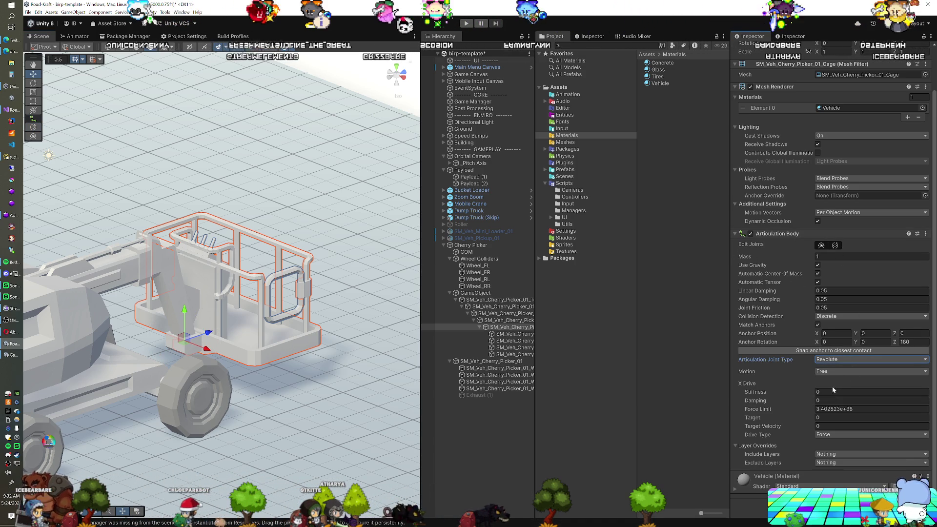
# Set the cage's Drive Type to Target and swing it on its hinge with the Rotate tool.
pyautogui.click(833, 460)
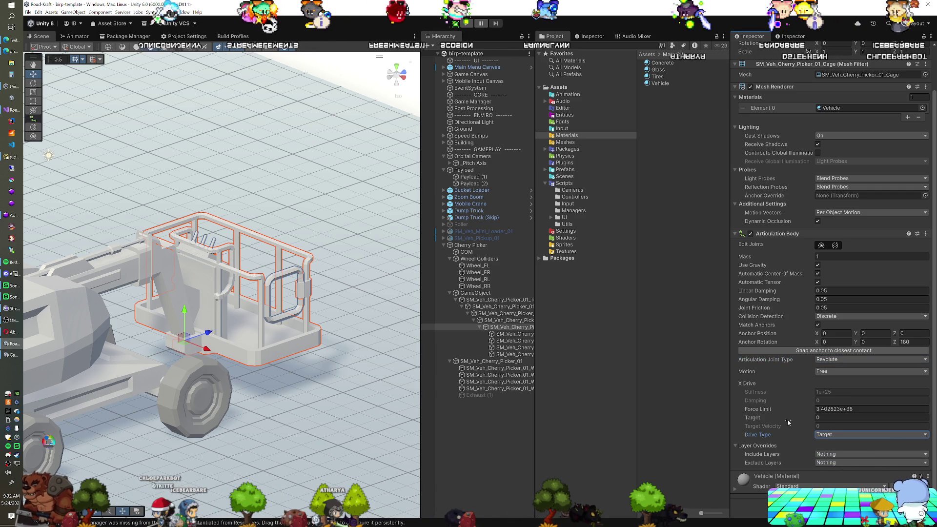
pyautogui.moveTo(230, 359)
pyautogui.mouseDown()
pyautogui.moveTo(213, 359)
pyautogui.moveTo(183, 313)
pyautogui.moveTo(296, 410)
pyautogui.mouseUp()
pyautogui.press('e')
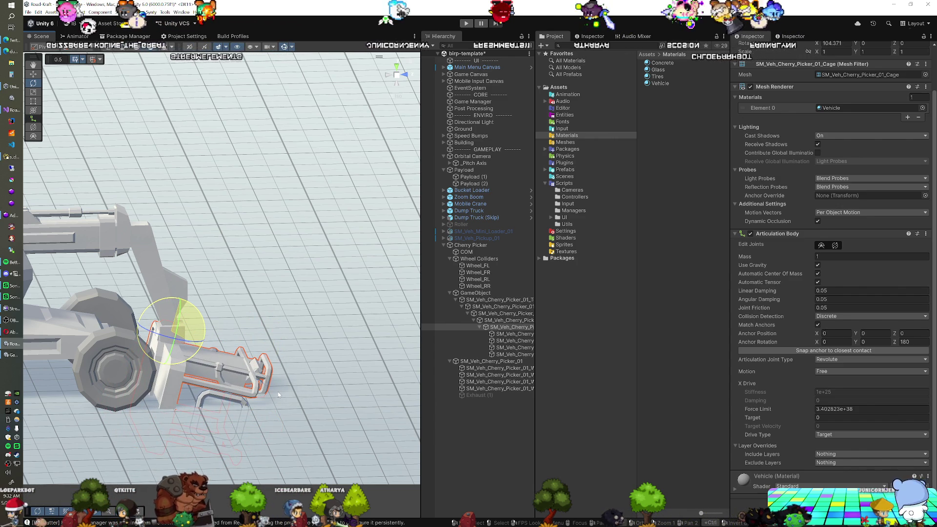
pyautogui.moveTo(279, 394); pyautogui.dragTo(279, 395)
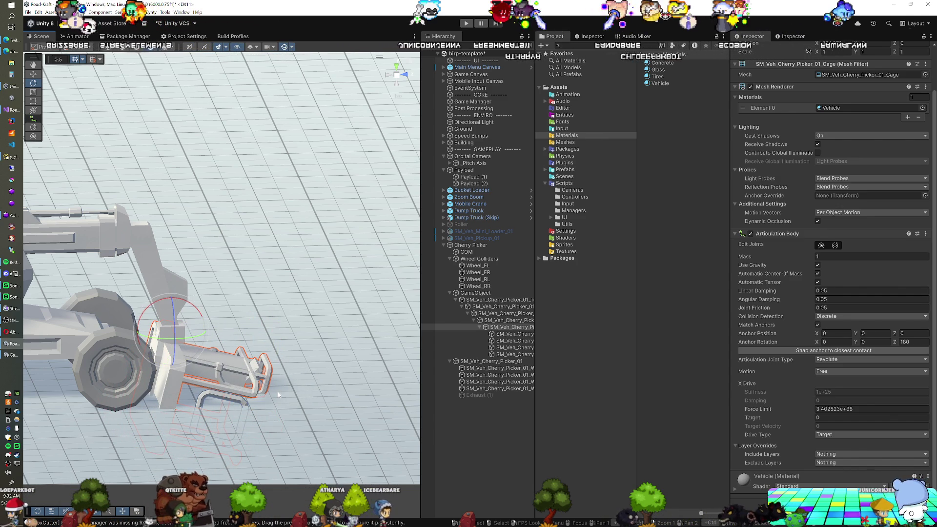
# Test-rotate the turret top, undo it, then swing the first boom arm upward.
pyautogui.doubleClick(481, 301)
pyautogui.moveTo(89, 261); pyautogui.dragTo(43, 291)
pyautogui.hotkey('ctrl', 'z')
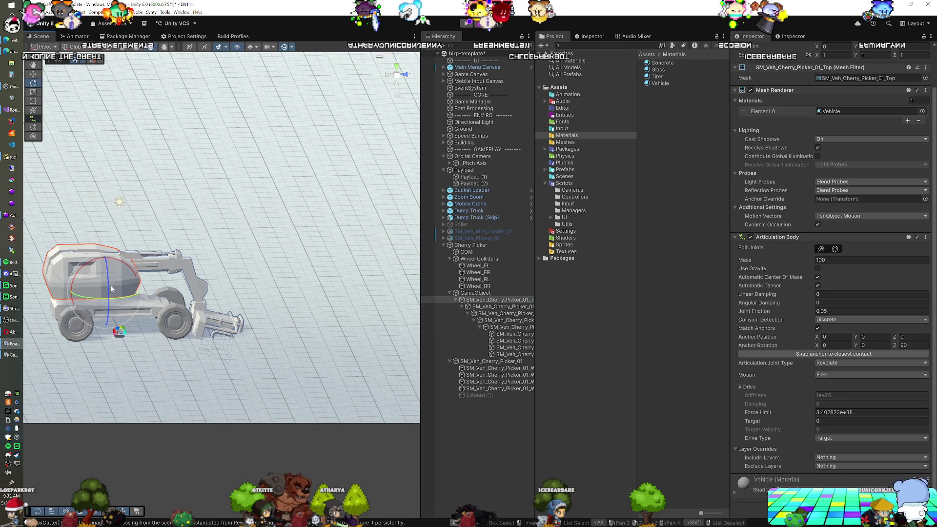
pyautogui.click(493, 313)
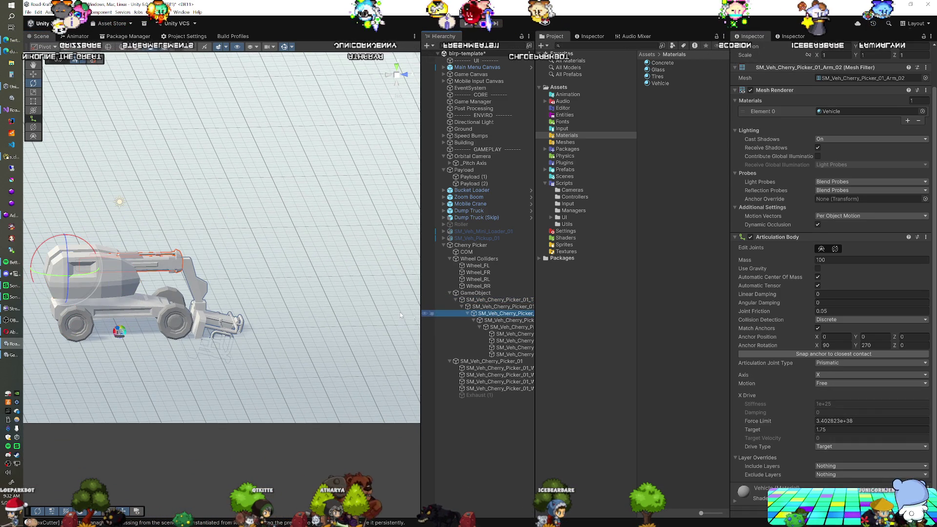
pyautogui.click(474, 307)
pyautogui.press('f')
pyautogui.moveTo(128, 253)
pyautogui.mouseDown()
pyautogui.moveTo(63, 277)
pyautogui.moveTo(12, 326)
pyautogui.mouseUp()
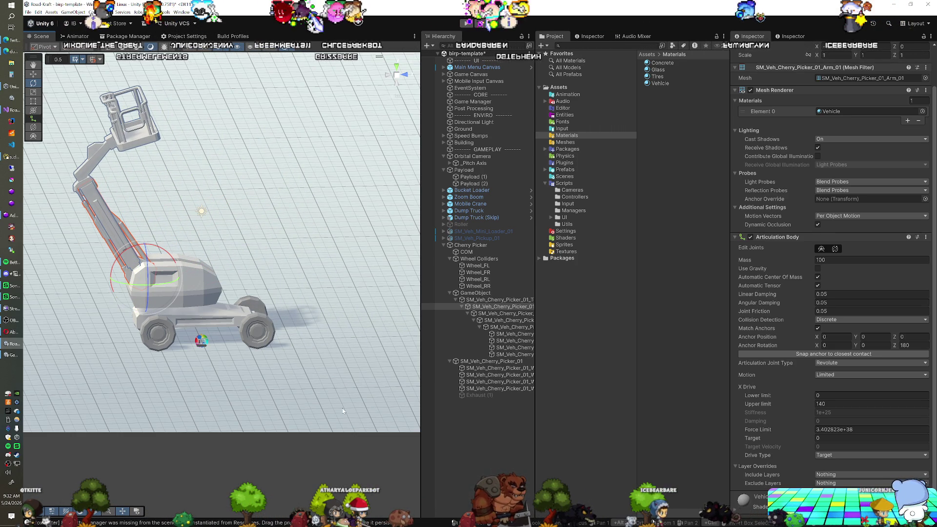
# Rotate the cage around its X axis, then undo and redo to keep the raised boom.
pyautogui.click(508, 314)
pyautogui.click(506, 327)
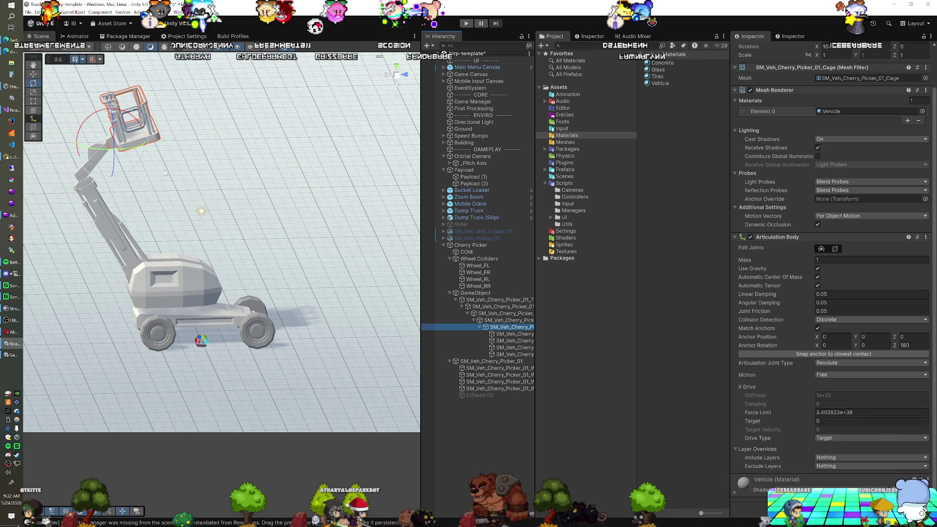
pyautogui.moveTo(111, 119)
pyautogui.mouseDown()
pyautogui.moveTo(121, 124)
pyautogui.moveTo(115, 118)
pyautogui.mouseUp()
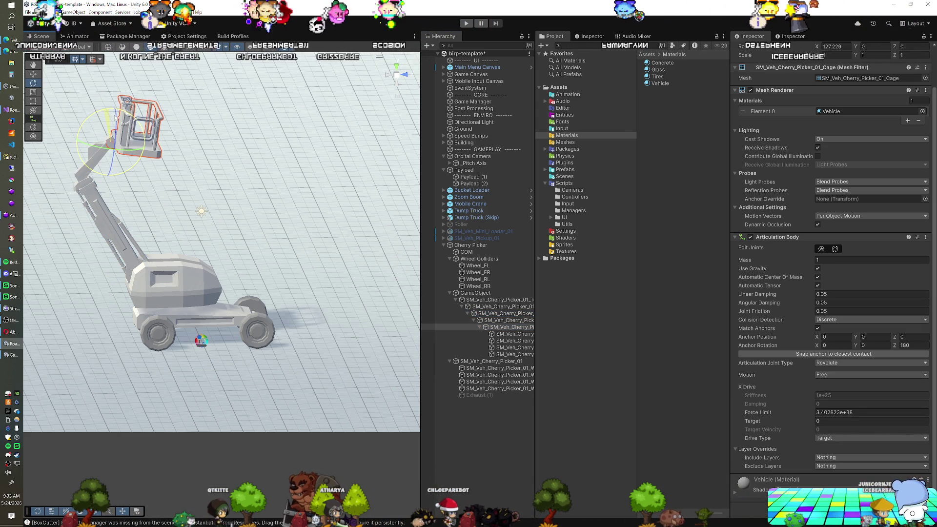
pyautogui.scroll(3, 823, 273)
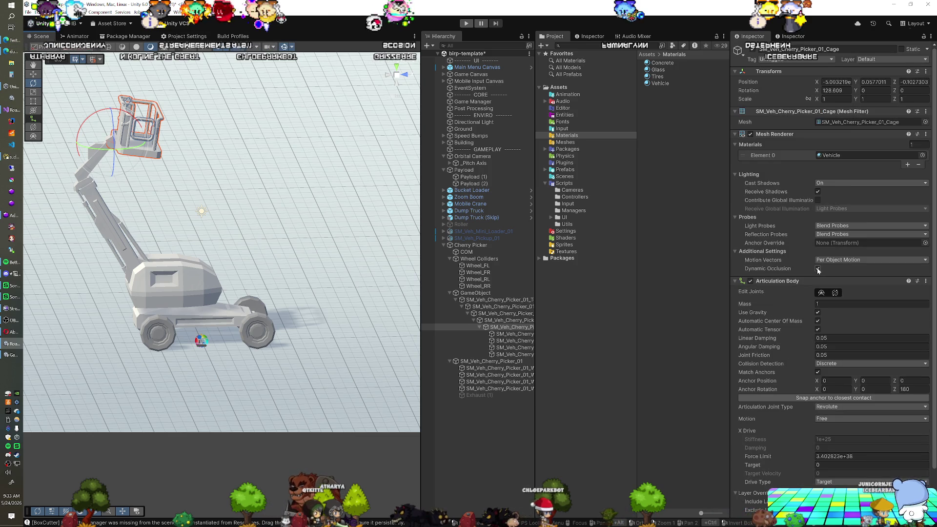
pyautogui.scroll(-3, 819, 270)
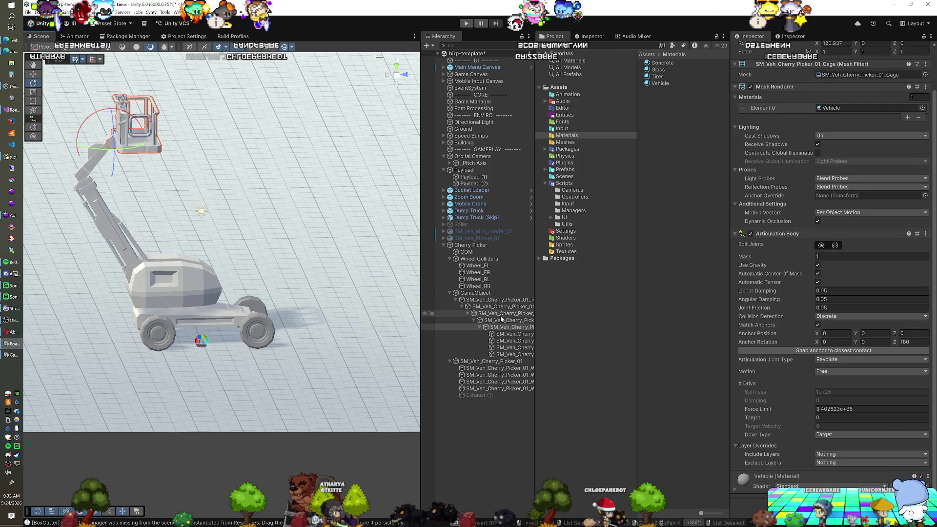
pyautogui.hotkey('ctrl', 'z')
pyautogui.hotkey('ctrl', 'z')
pyautogui.hotkey('ctrl', 'z')
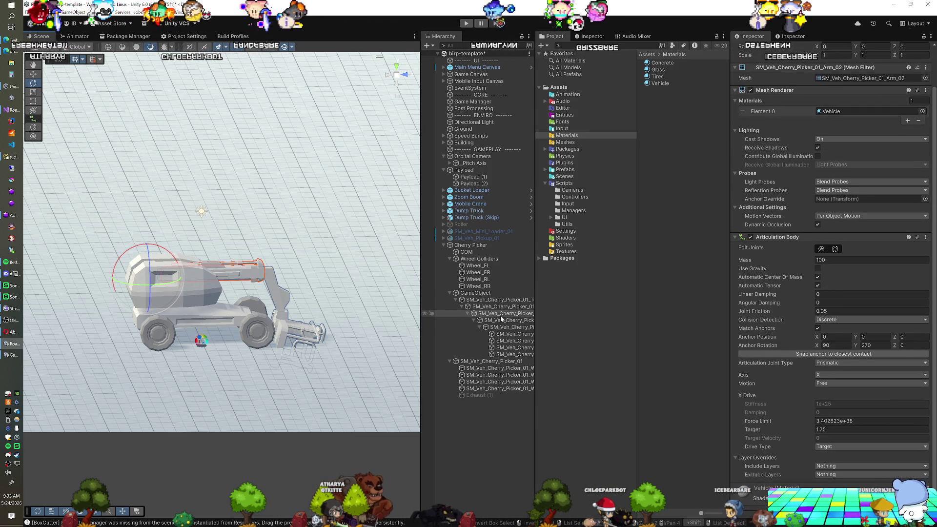
pyautogui.hotkey('ctrl', 'y')
pyautogui.hotkey('ctrl', 'y')
pyautogui.hotkey('ctrl', 'y')
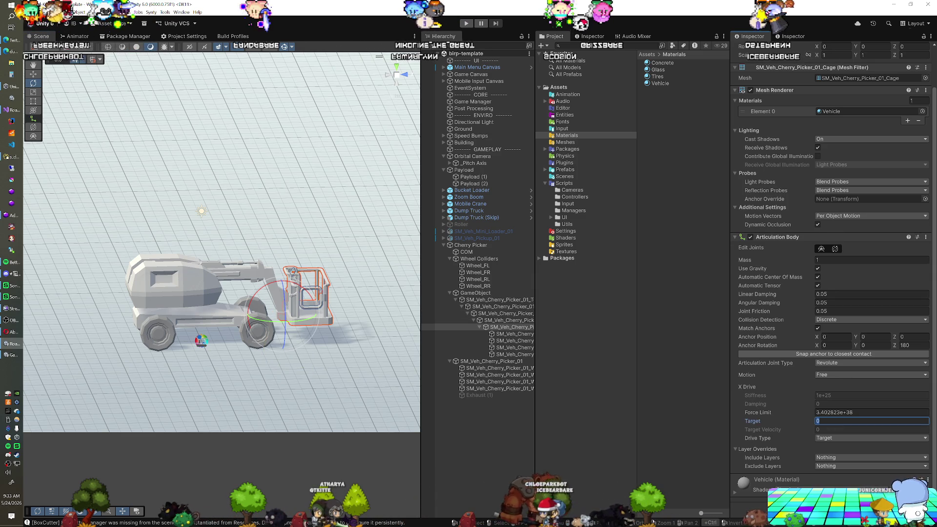
# Make the cage joint's motion Limited (0–128 degrees) and start Play mode.
pyautogui.click(871, 374)
pyautogui.click(830, 390)
pyautogui.write('128')
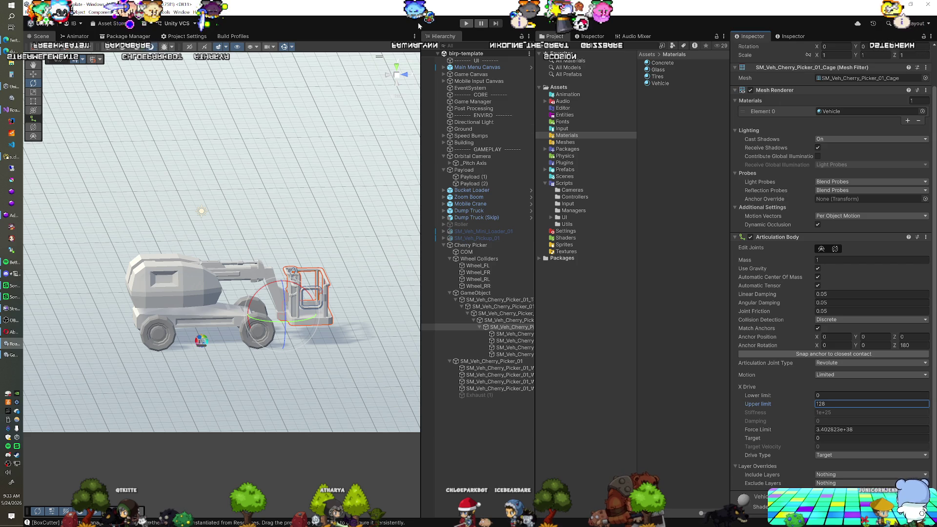
pyautogui.click(463, 26)
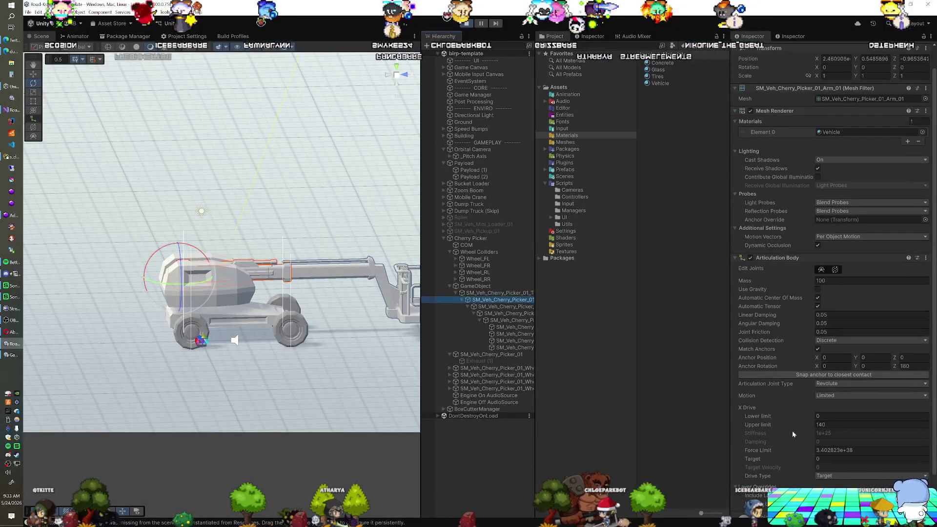
# Raise the boom, set Arm_02's target to 1.4 with Limited motion, and extend Arm_03.
pyautogui.moveTo(753, 459)
pyautogui.mouseDown()
pyautogui.moveTo(241, 423)
pyautogui.moveTo(669, 393)
pyautogui.mouseUp()
pyautogui.click(503, 306)
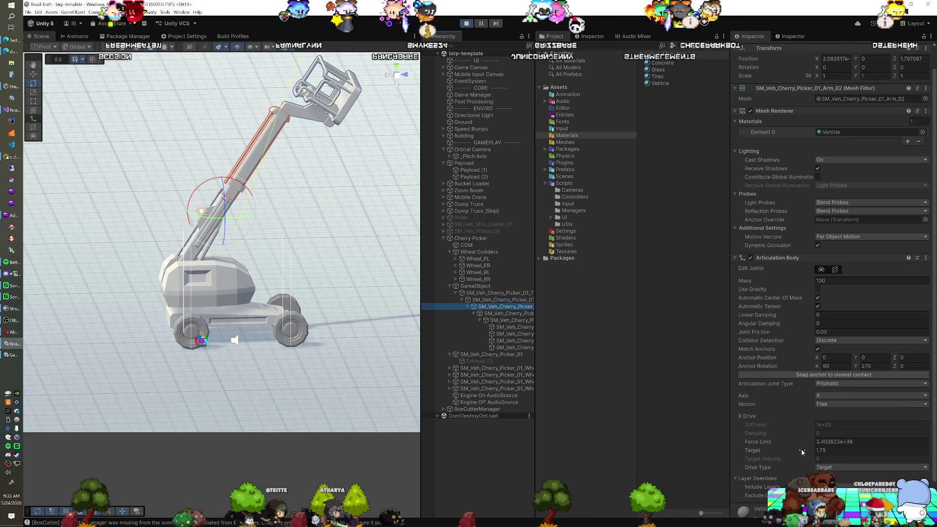
pyautogui.click(802, 452)
pyautogui.moveTo(802, 452)
pyautogui.mouseDown()
pyautogui.moveTo(865, 453)
pyautogui.moveTo(798, 455)
pyautogui.mouseUp()
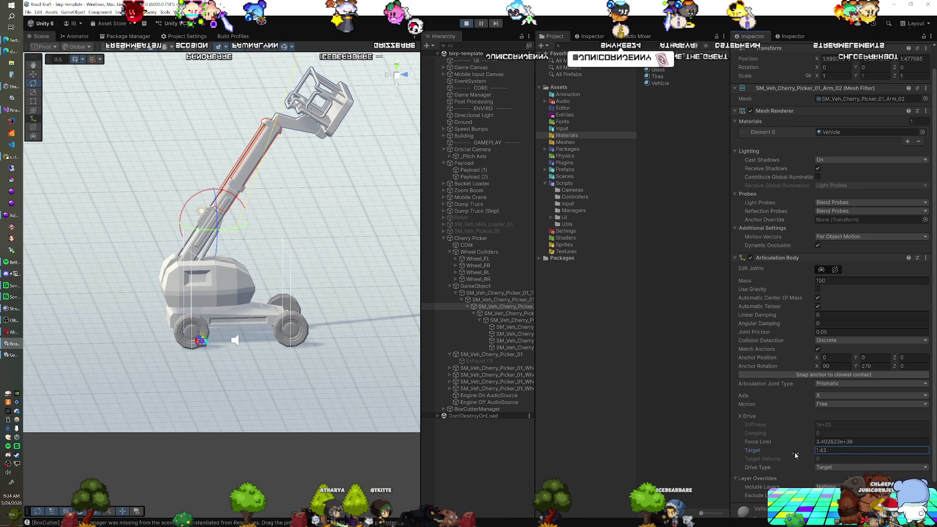
pyautogui.write('1')
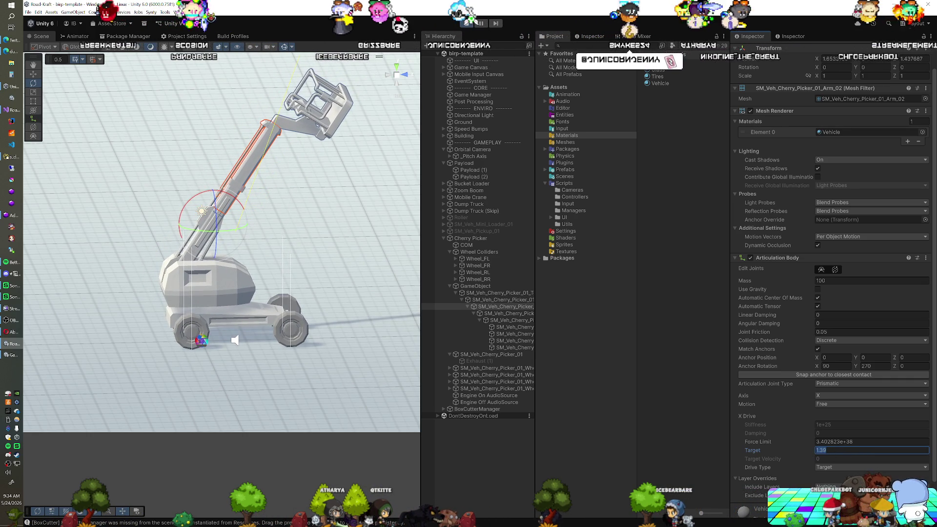
pyautogui.write('.4')
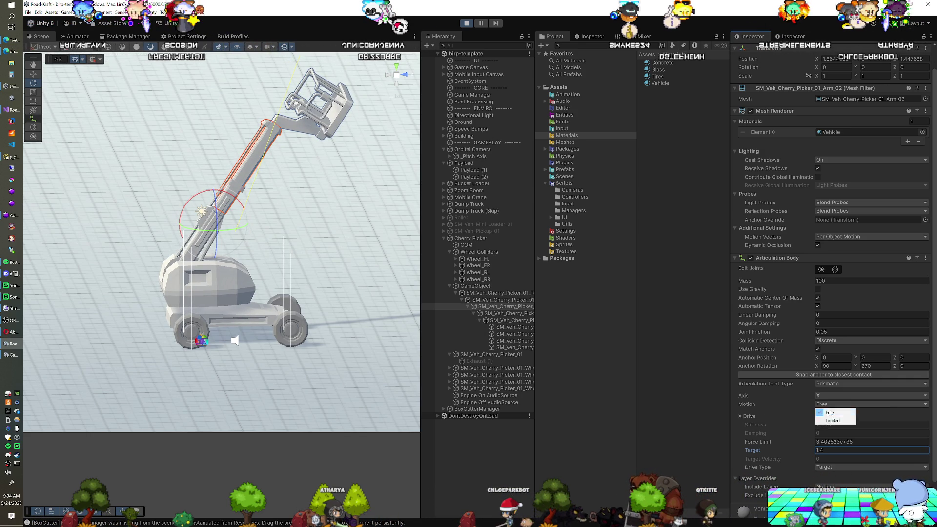
pyautogui.click(833, 419)
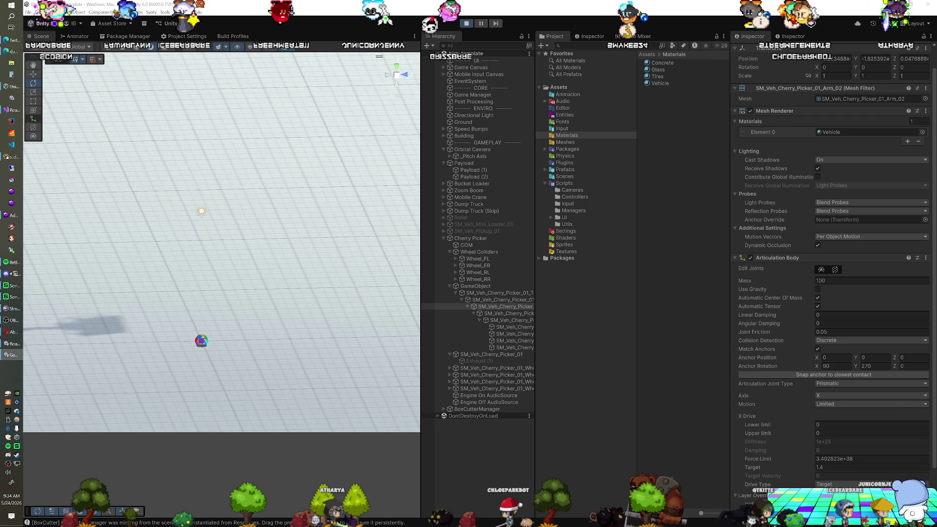
pyautogui.click(508, 314)
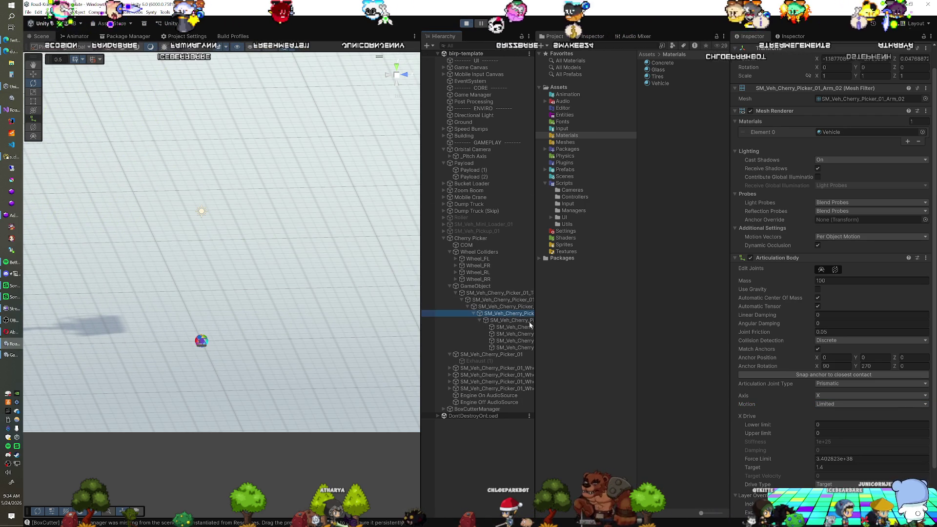
pyautogui.moveTo(801, 468); pyautogui.dragTo(873, 467)
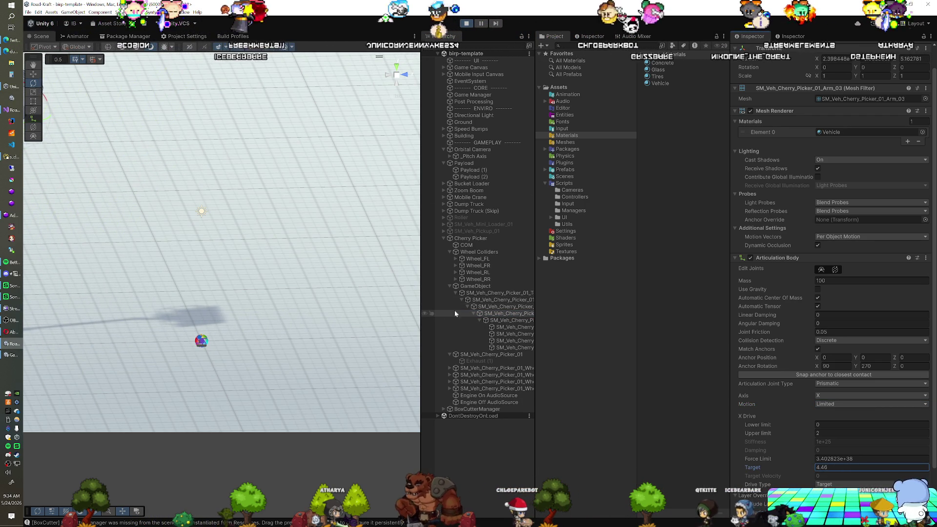
# Frame the whole cherry picker and step from Arm_02 to Arm_03.
pyautogui.click(475, 286)
pyautogui.press('f')
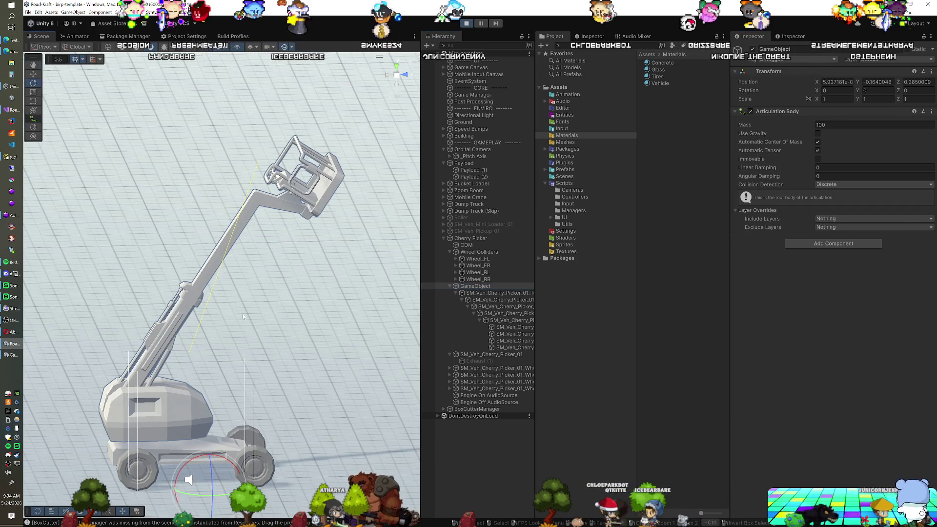
pyautogui.click(506, 306)
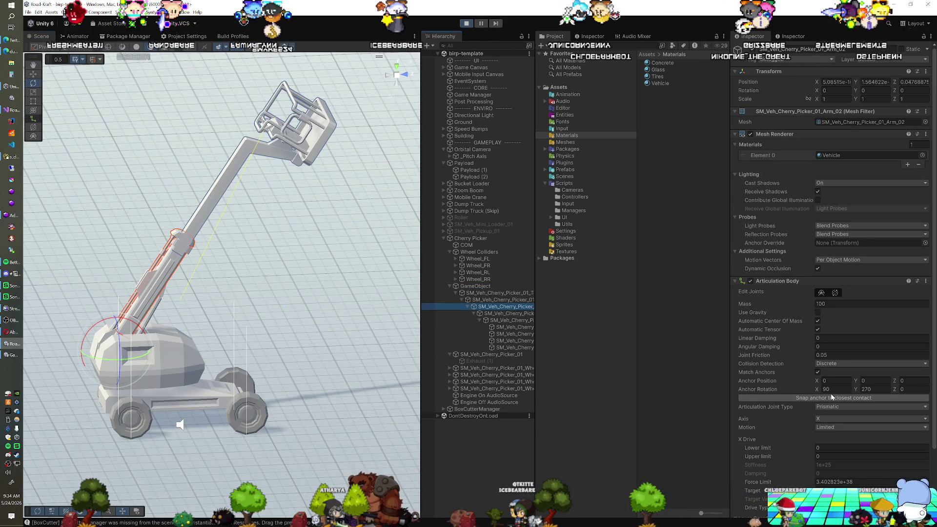
pyautogui.press('Down')
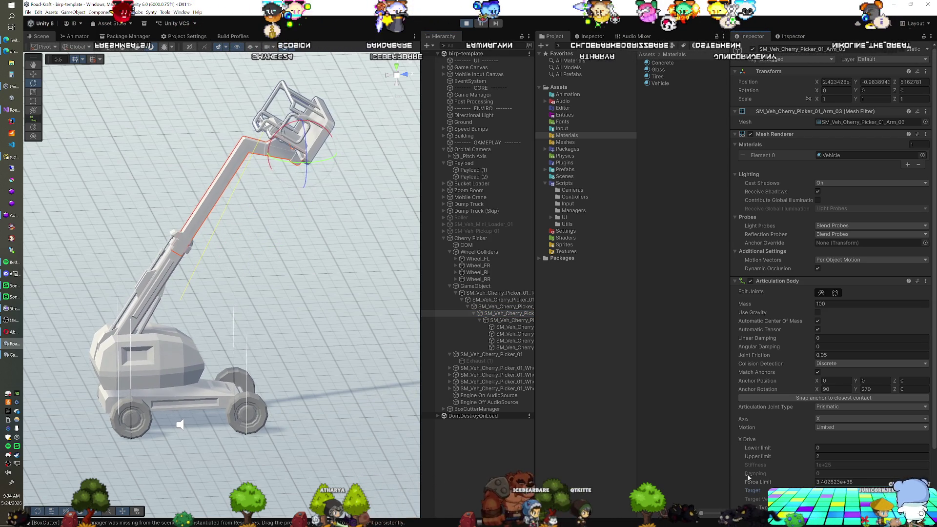
# Tilt the cage via its drive target, reset the target to 0, and stop Play mode.
pyautogui.click(513, 321)
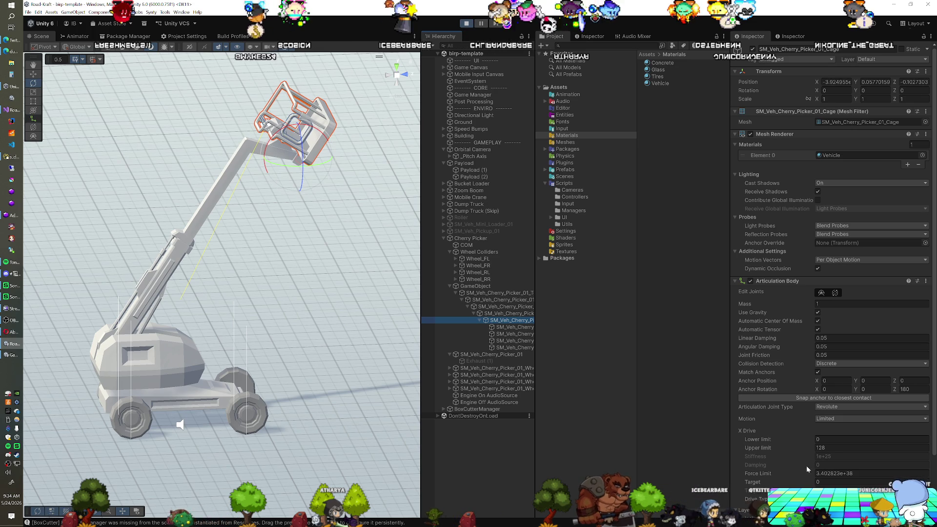
pyautogui.moveTo(803, 482); pyautogui.dragTo(859, 483)
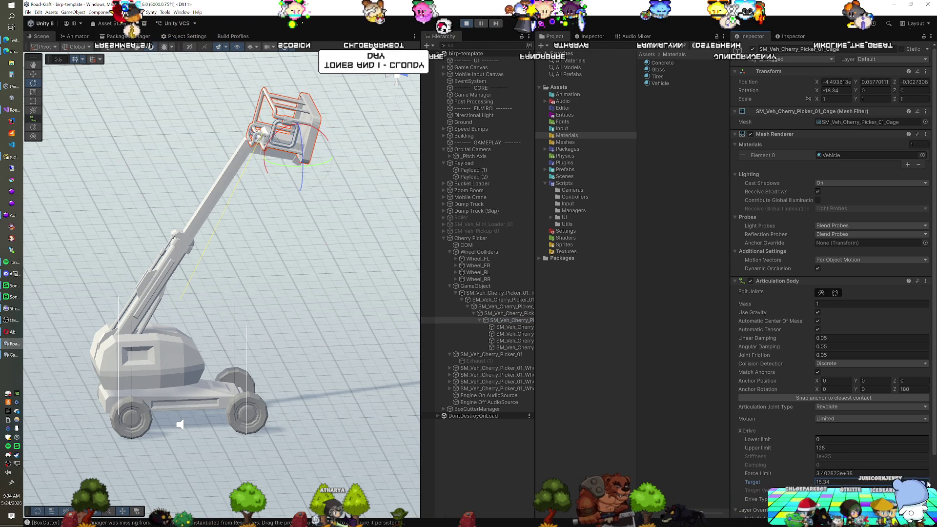
pyautogui.write('0')
pyautogui.press('Return')
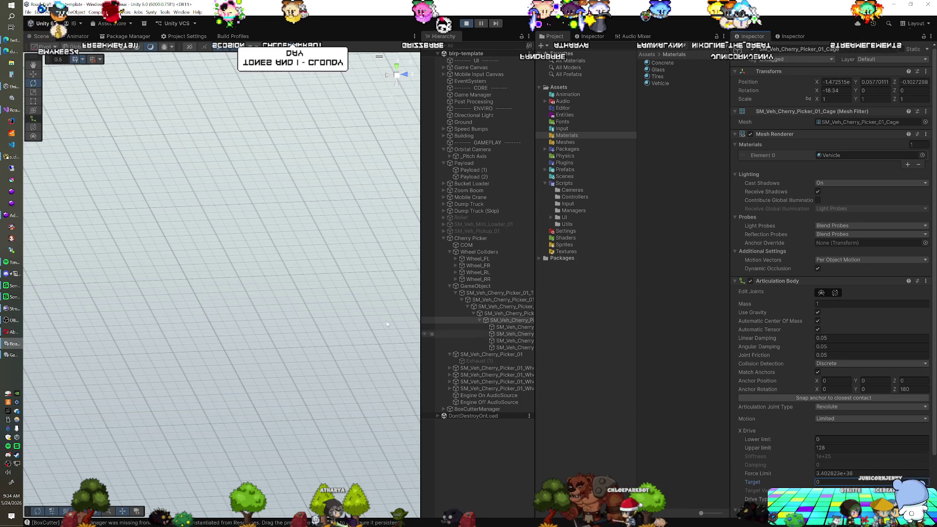
pyautogui.press('d')
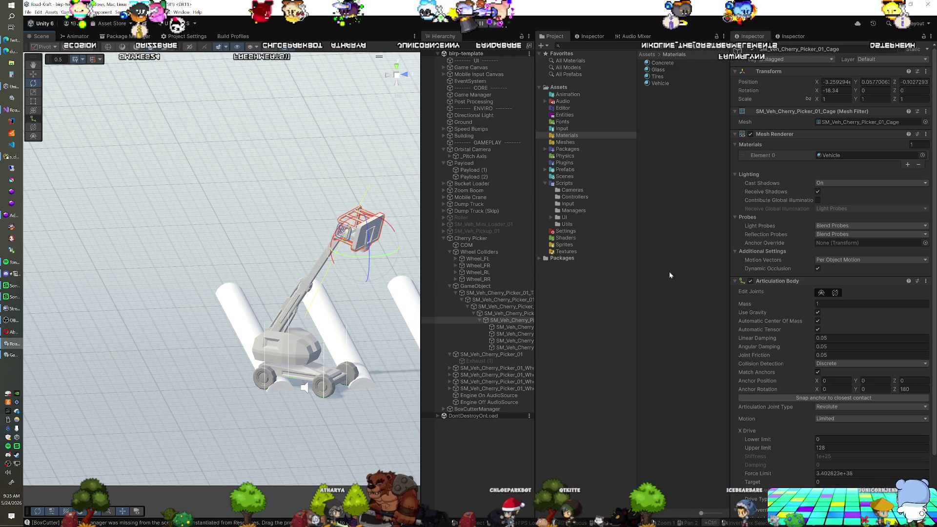
pyautogui.hotkey('ctrl', 'p')
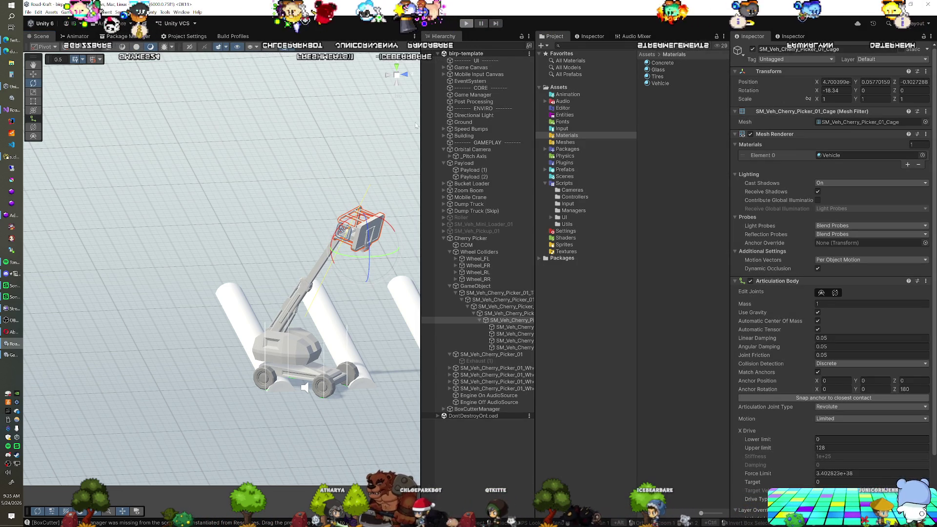
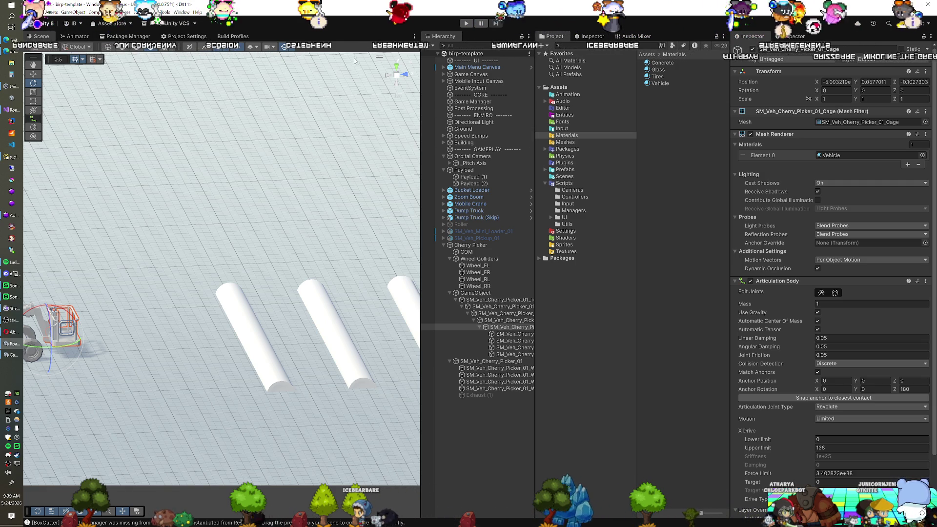
# Zero the Cage's Anchor Rotation Z, select Arm_01 and enter Play mode.
pyautogui.press('f')
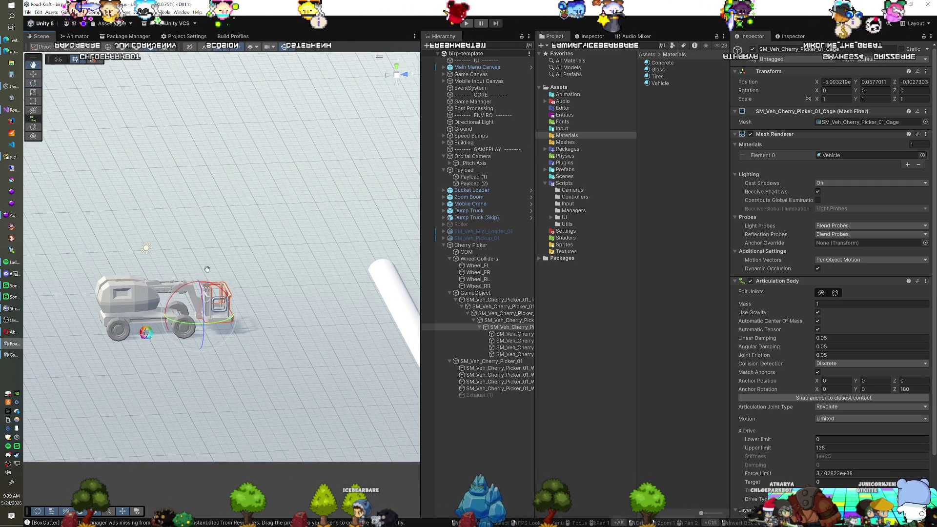
pyautogui.moveTo(192, 270); pyautogui.dragTo(232, 268)
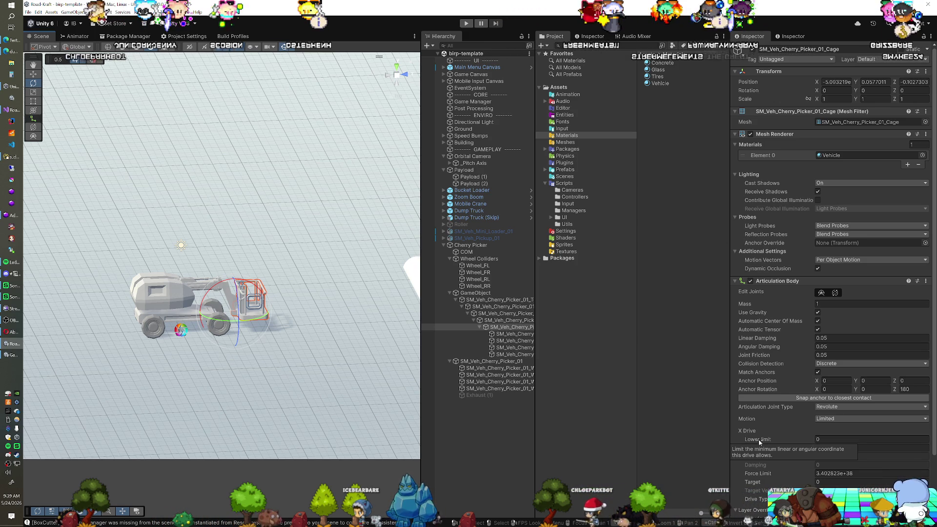
pyautogui.scroll(5, 200, 358)
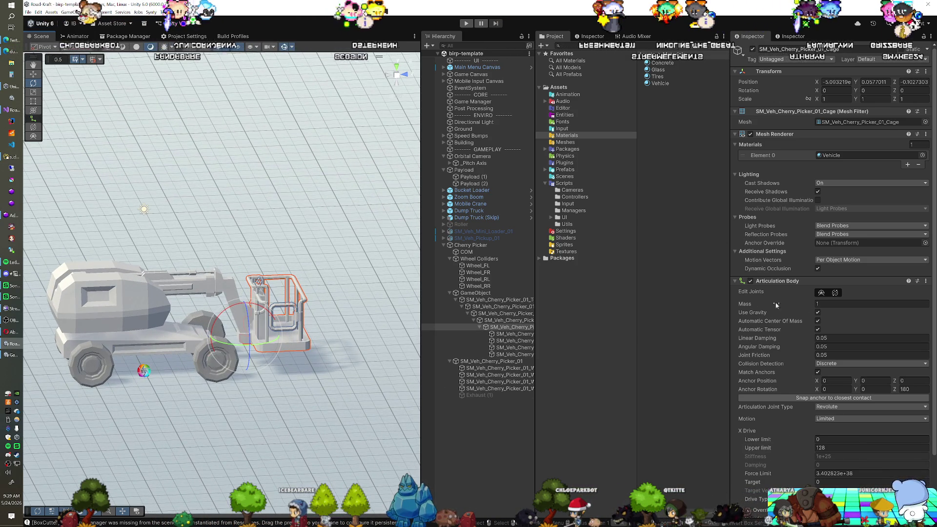
pyautogui.moveTo(244, 331); pyautogui.dragTo(207, 316)
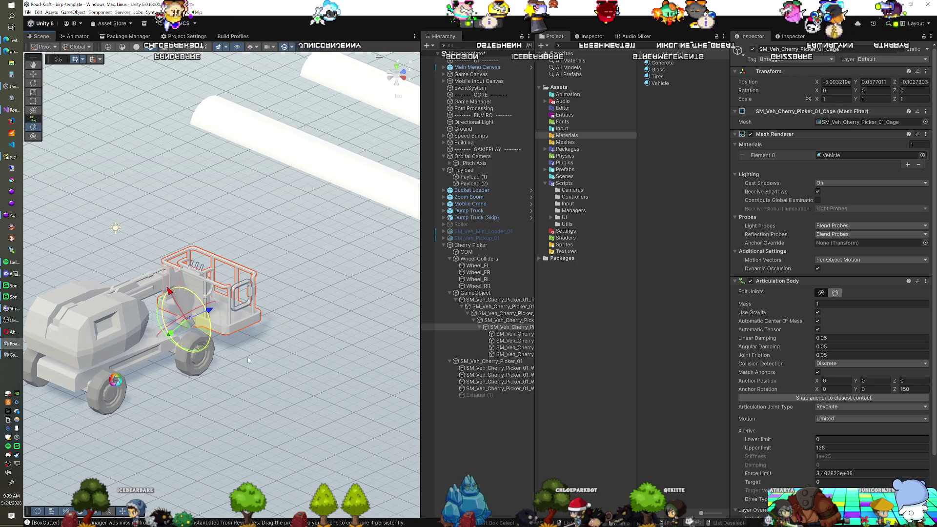
pyautogui.moveTo(350, 455); pyautogui.dragTo(373, 477)
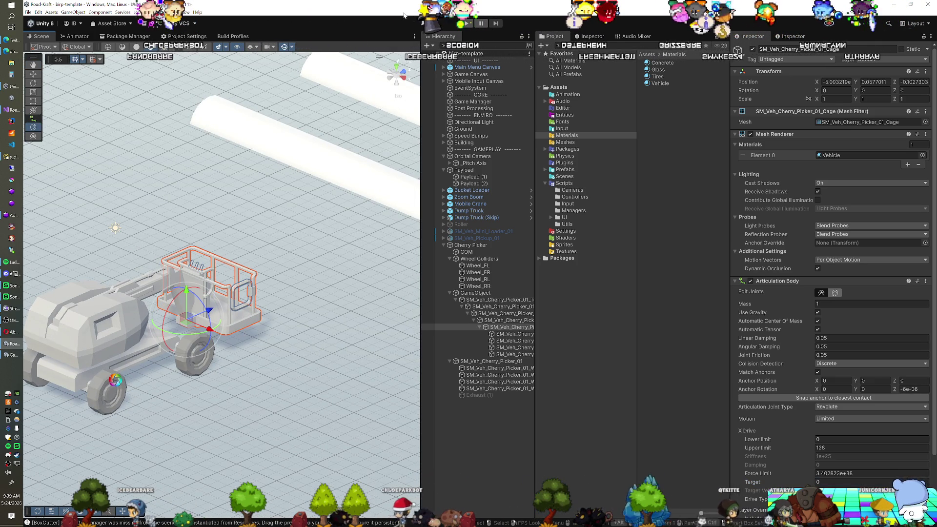
pyautogui.click(498, 308)
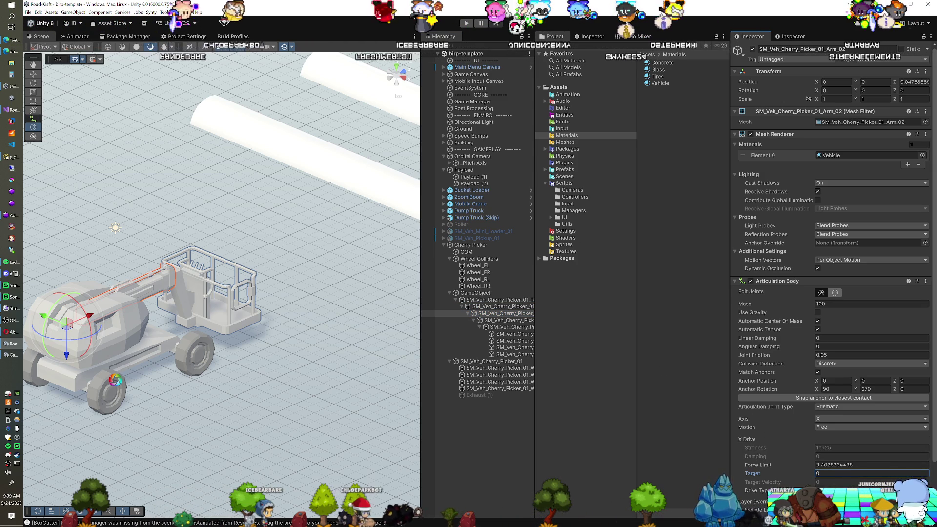
pyautogui.click(467, 23)
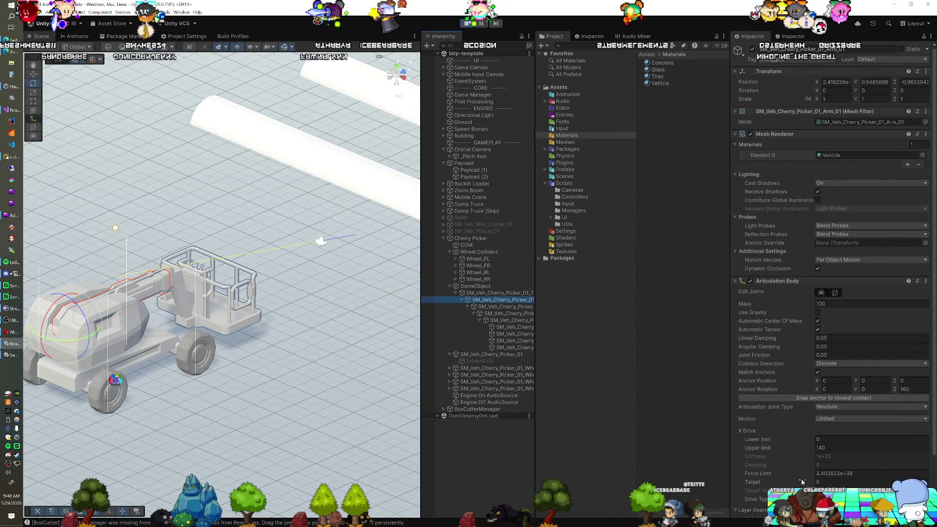
# Set Arm_01's X Drive Target to 38.19 and extend the telescoping arm section.
pyautogui.write('38.19')
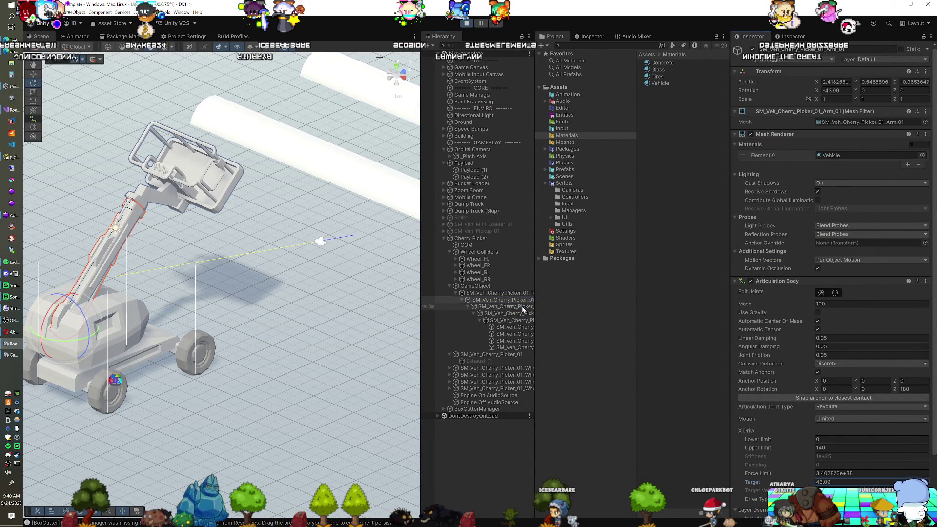
pyautogui.moveTo(798, 477)
pyautogui.mouseDown()
pyautogui.moveTo(854, 467)
pyautogui.moveTo(781, 476)
pyautogui.mouseUp()
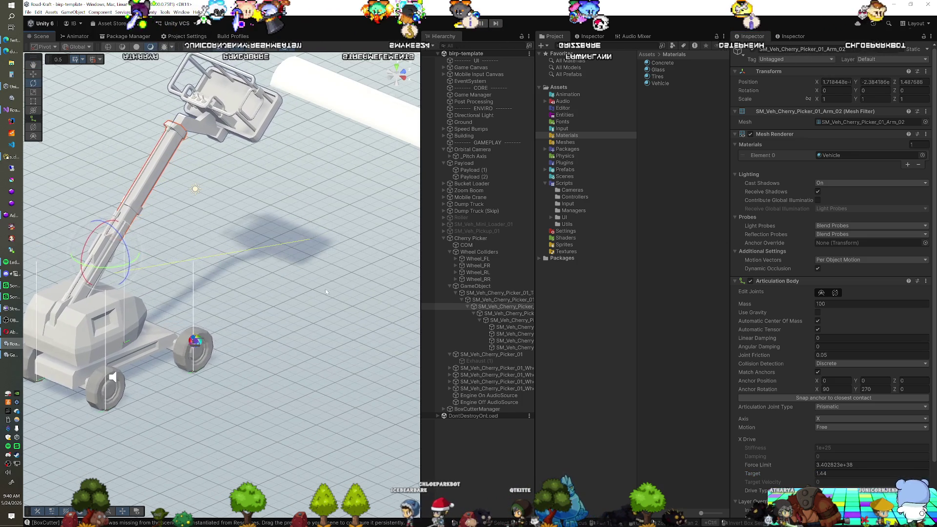
pyautogui.press('Down')
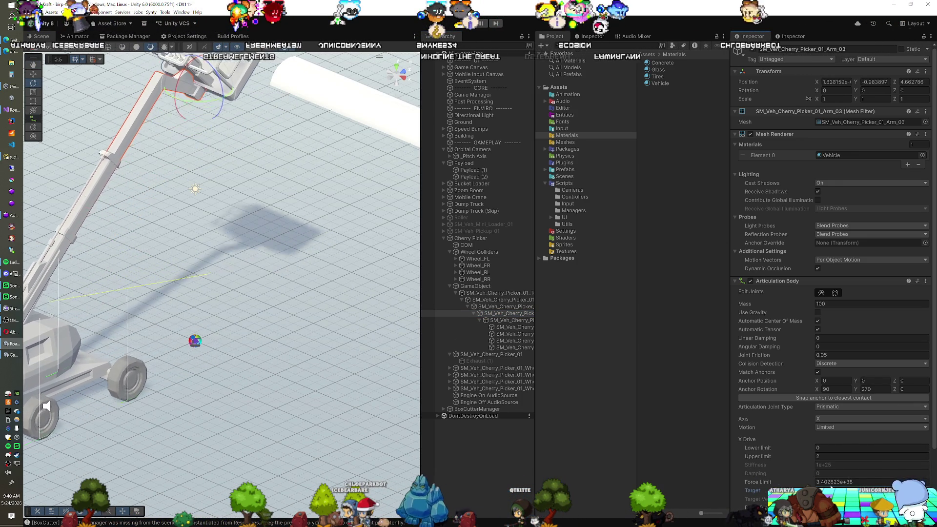
# Try Cage X Drive Targets 64.64, 134.33 and 74.17, settling on 21.25.
pyautogui.moveTo(209, 259); pyautogui.dragTo(281, 313)
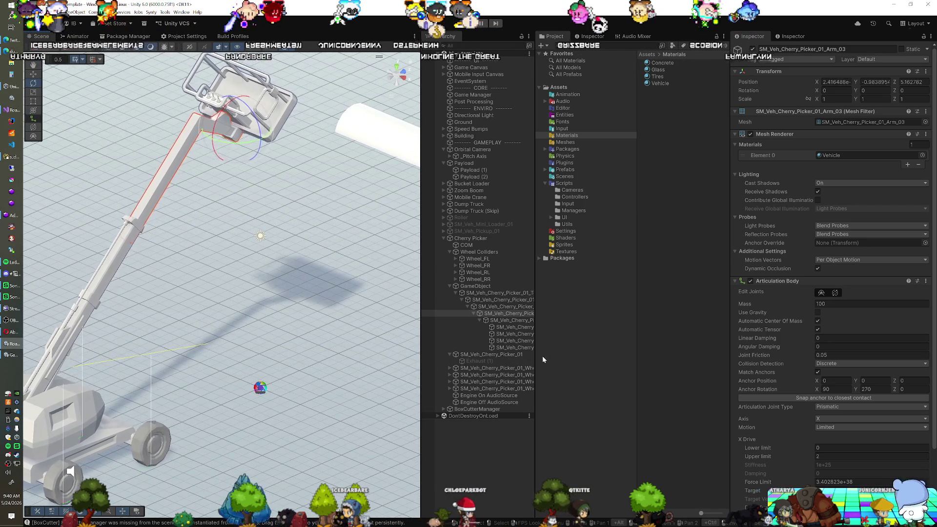
pyautogui.click(508, 320)
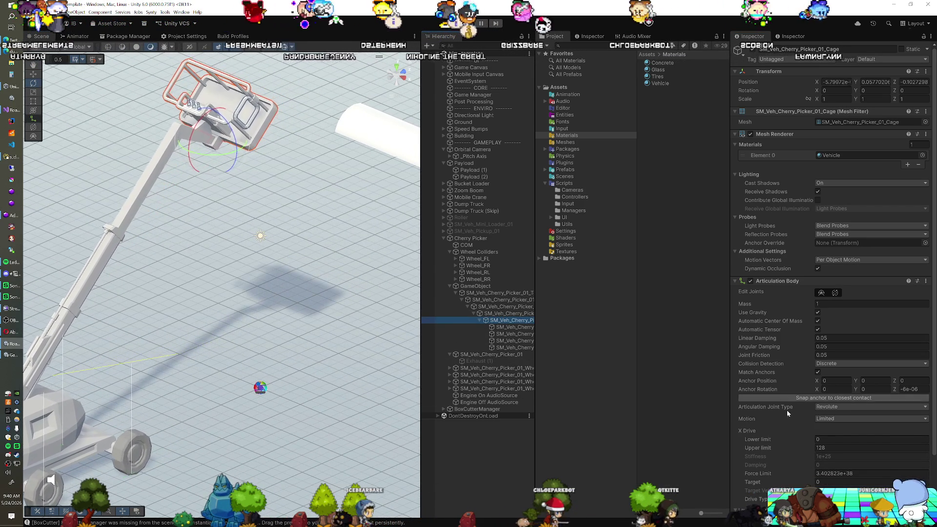
pyautogui.click(819, 483)
pyautogui.write('1.03')
pyautogui.press('BackSpace')
pyautogui.press('BackSpace')
pyautogui.press('BackSpace')
pyautogui.write('64.64')
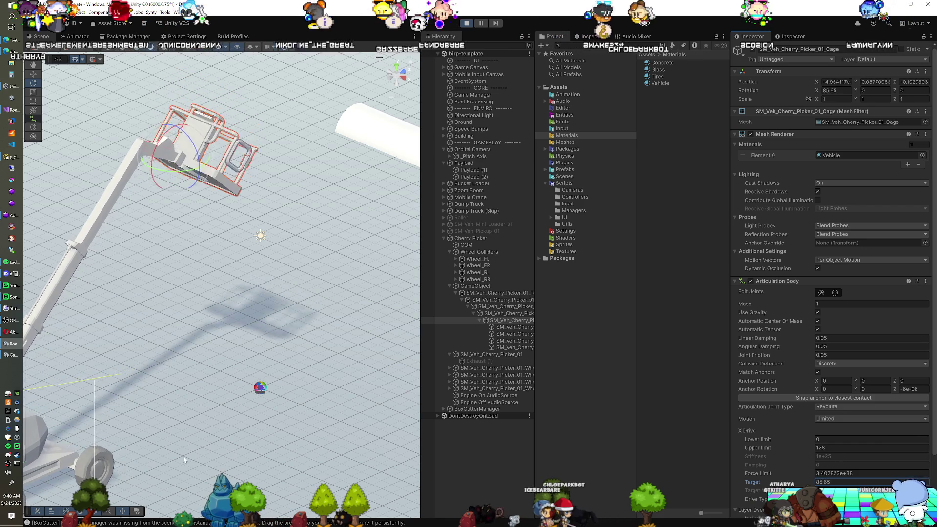
pyautogui.press('BackSpace')
pyautogui.press('BackSpace')
pyautogui.press('BackSpace')
pyautogui.write('134.33')
pyautogui.press('BackSpace')
pyautogui.press('BackSpace')
pyautogui.press('BackSpace')
pyautogui.write('74.17')
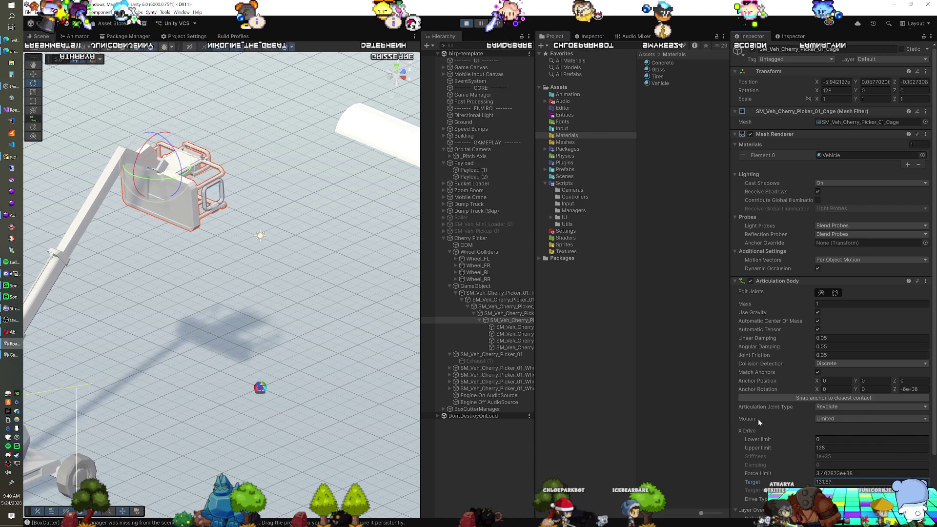
pyautogui.press('BackSpace')
pyautogui.press('BackSpace')
pyautogui.press('BackSpace')
pyautogui.write('21.25')
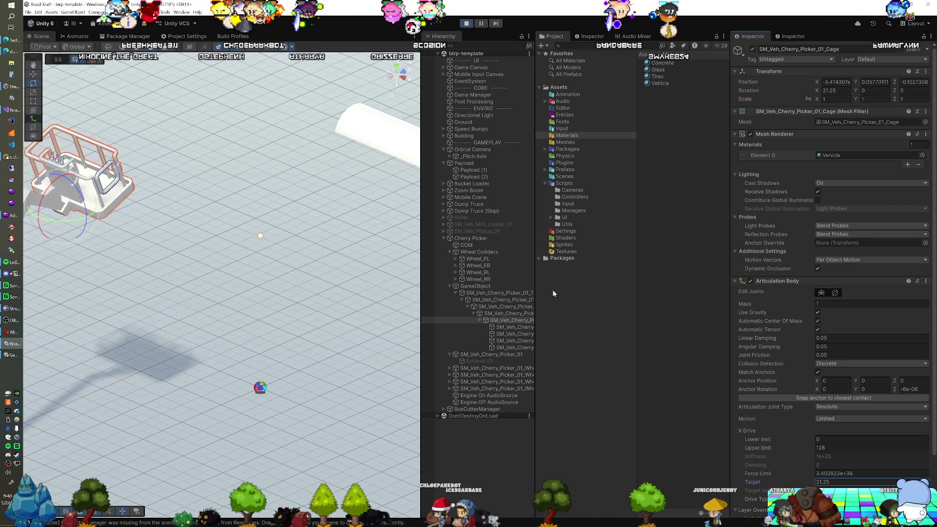
# Zoom out to view the whole cherry picker and stop Play mode.
pyautogui.scroll(-3, 69, 298)
pyautogui.moveTo(68, 298)
pyautogui.mouseDown()
pyautogui.moveTo(268, 226)
pyautogui.moveTo(238, 271)
pyautogui.moveTo(203, 264)
pyautogui.moveTo(253, 250)
pyautogui.mouseUp()
pyautogui.scroll(5, 254, 250)
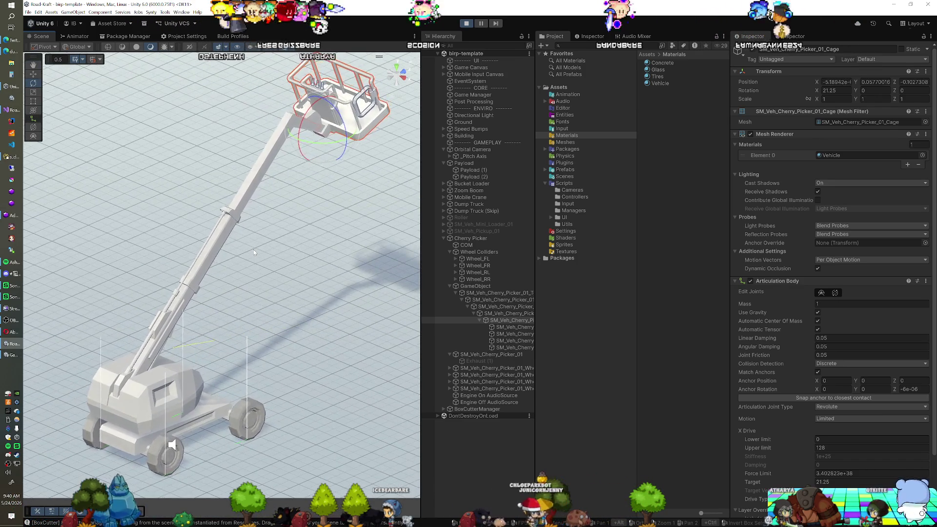
pyautogui.scroll(-3, 256, 223)
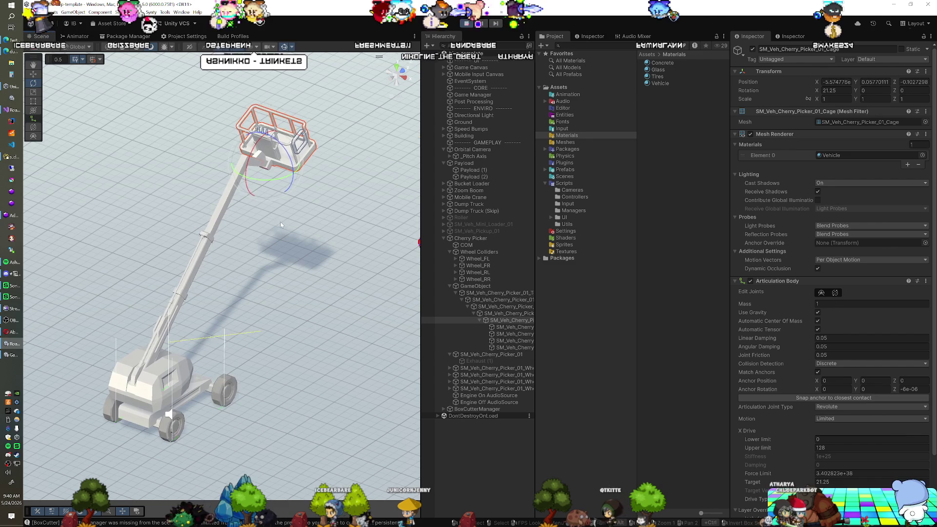
pyautogui.hotkey('ctrl', 'p')
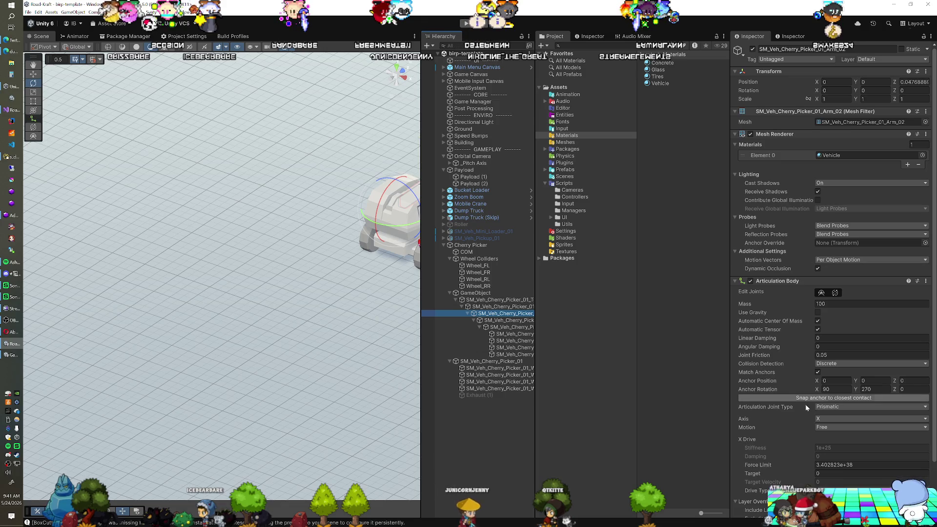
# Set Arm_02's Motion to Limited with an upper limit of 1.4.
pyautogui.click(830, 443)
pyautogui.write('1.4')
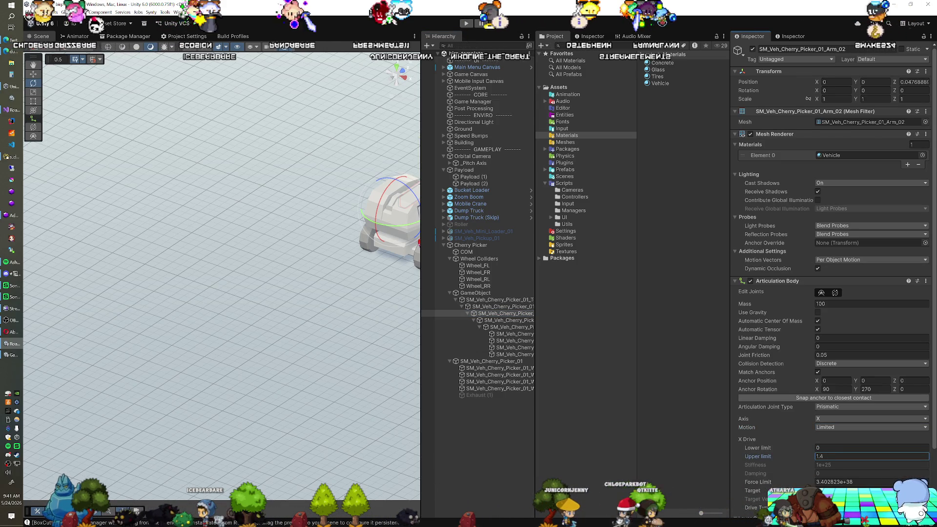
pyautogui.press('w')
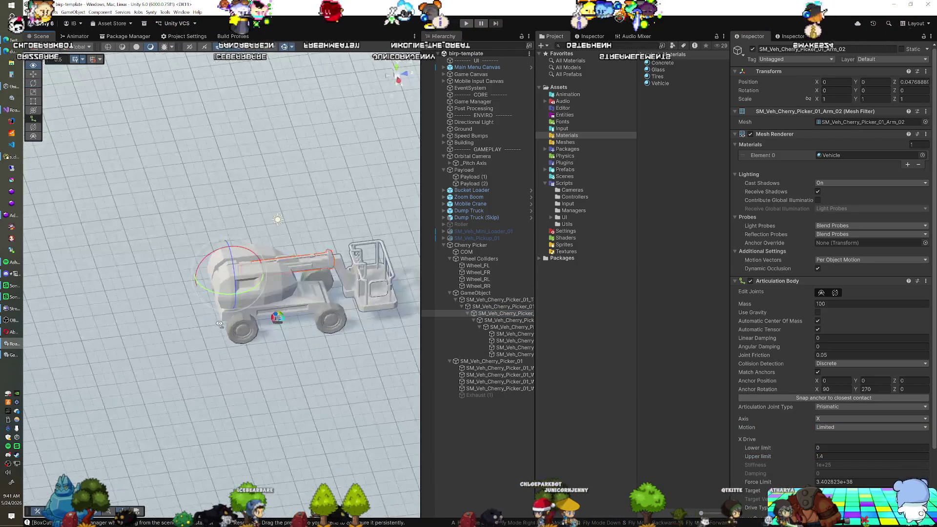
pyautogui.press('d')
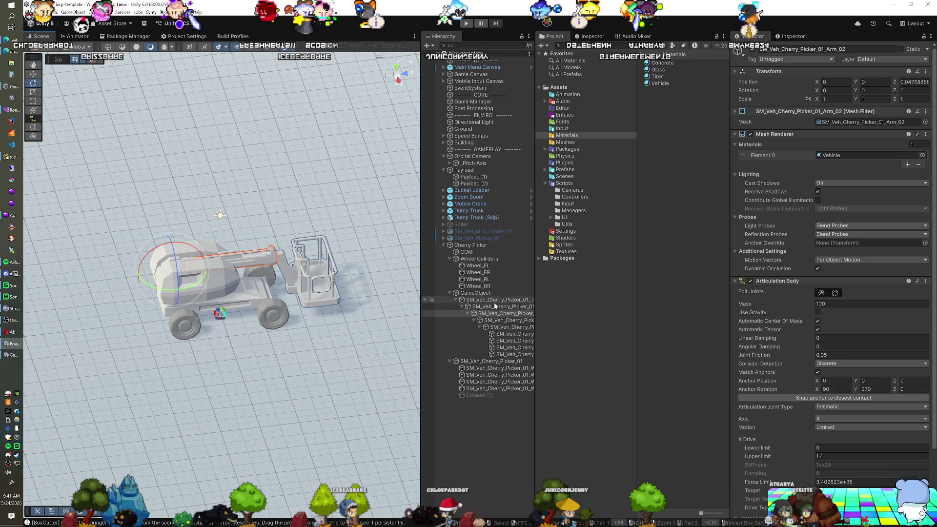
# Add Articulation Mechanism and Mechanism Input to the Top, naming the action 'Mechanism 4'.
pyautogui.click(497, 307)
pyautogui.click(499, 300)
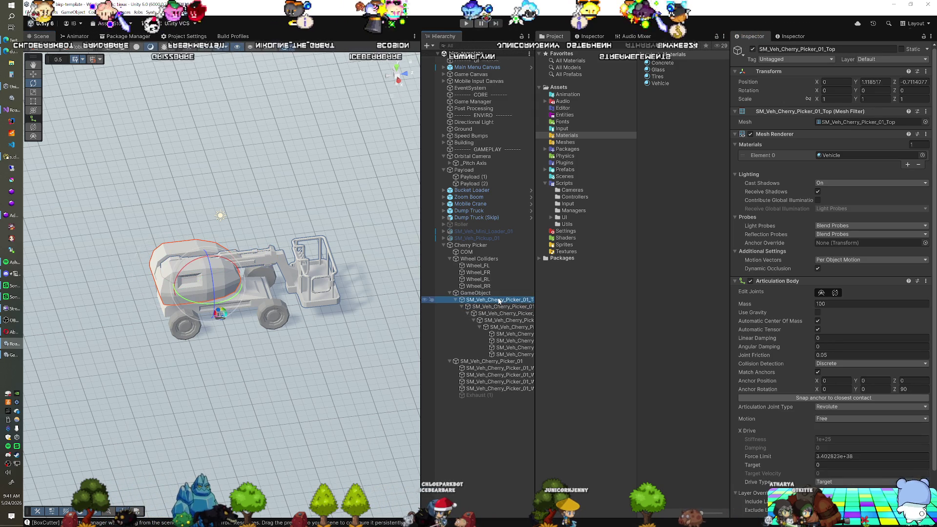
pyautogui.scroll(-3, 830, 293)
pyautogui.click(831, 508)
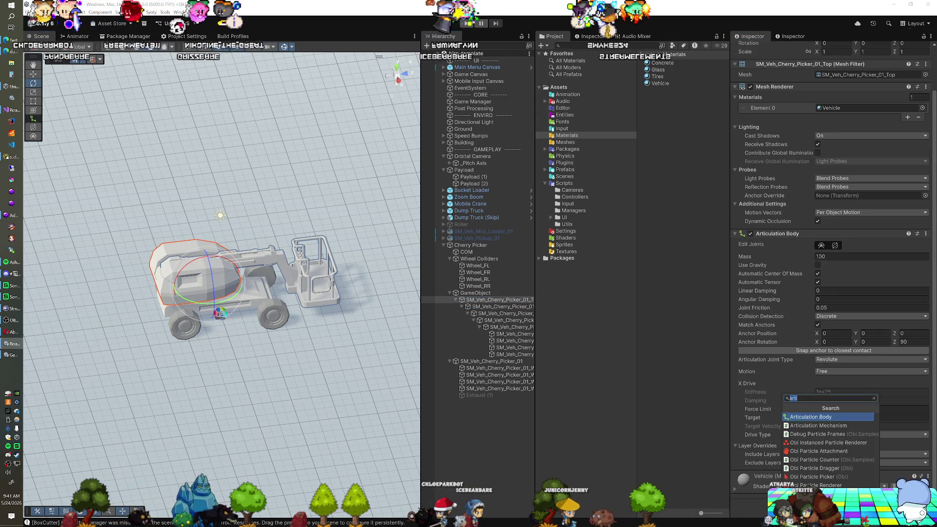
pyautogui.click(830, 426)
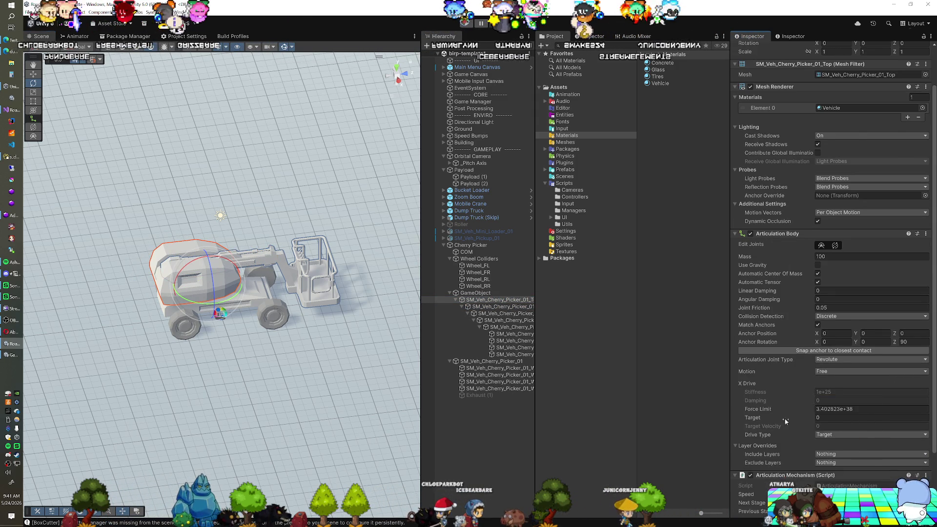
pyautogui.click(831, 508)
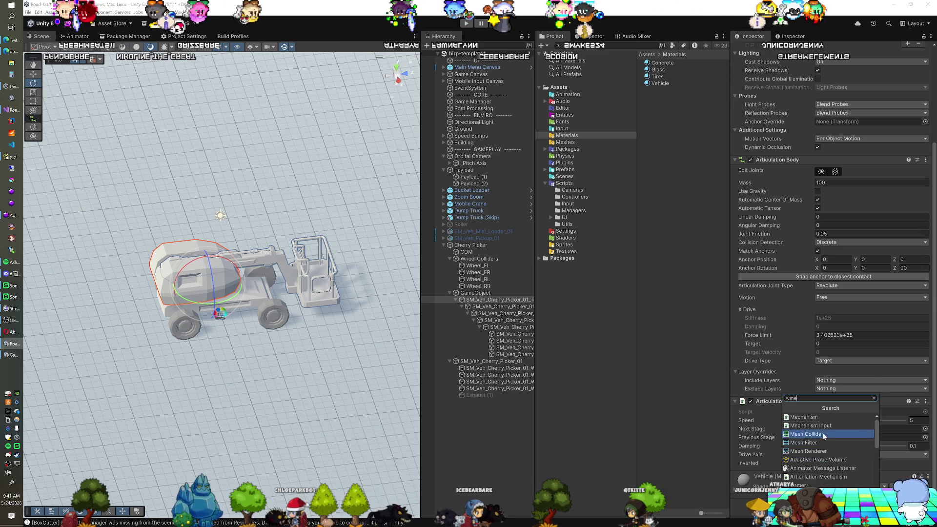
pyautogui.click(821, 426)
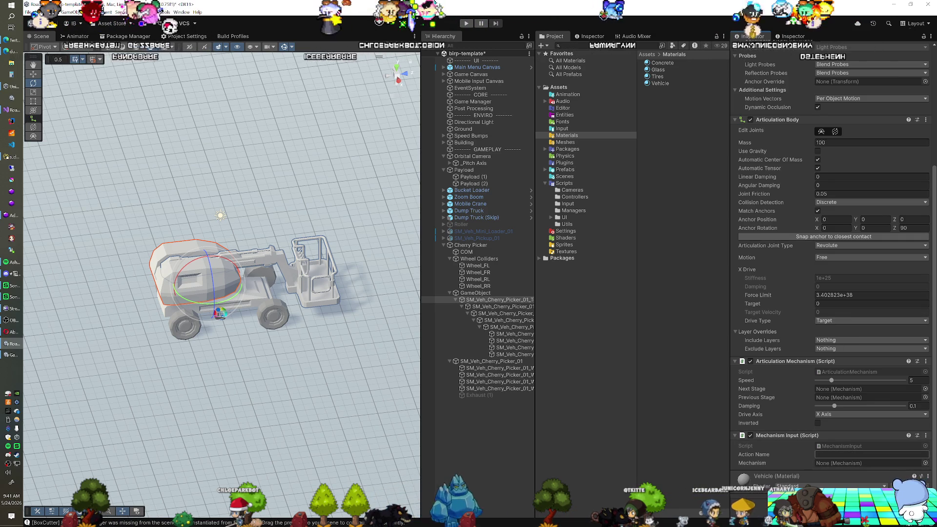
pyautogui.click(839, 455)
pyautogui.write('Mechanism 4')
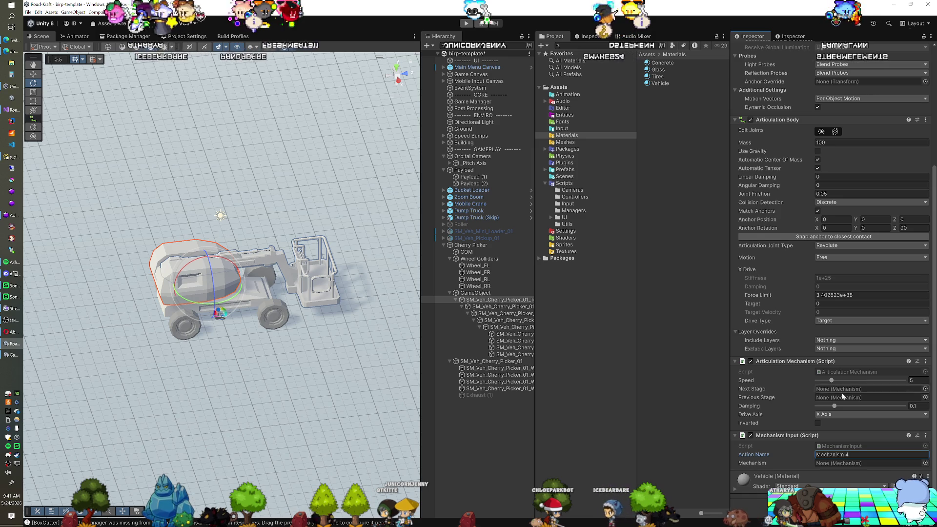
pyautogui.click(503, 306)
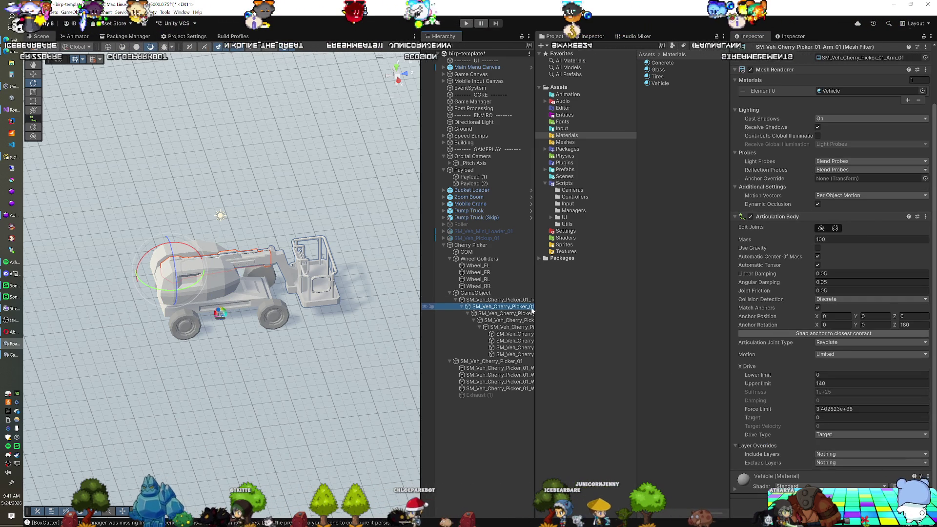
# Add Articulation Mechanism and Mechanism Input to Arm_01 and set its Speed to 1.
pyautogui.hotkey('ctrl', 'shift', 'a')
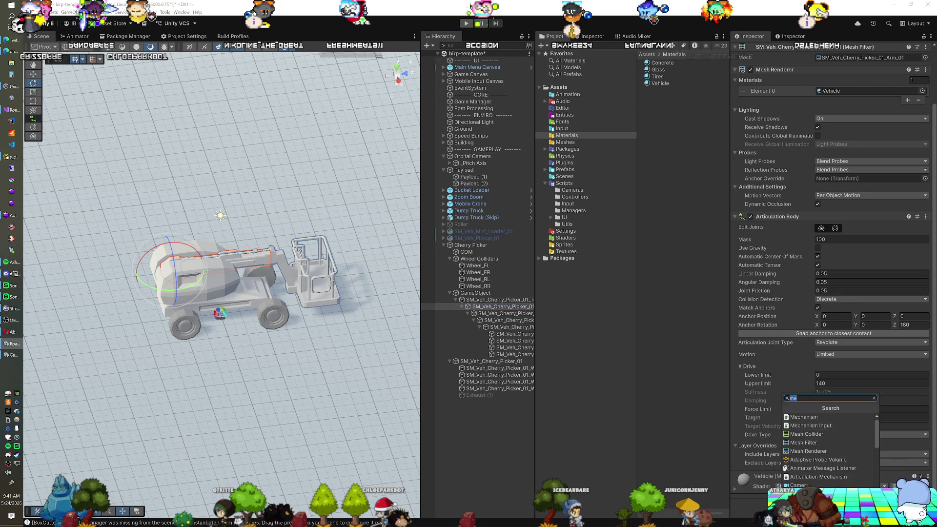
pyautogui.click(827, 476)
pyautogui.scroll(-3, 825, 439)
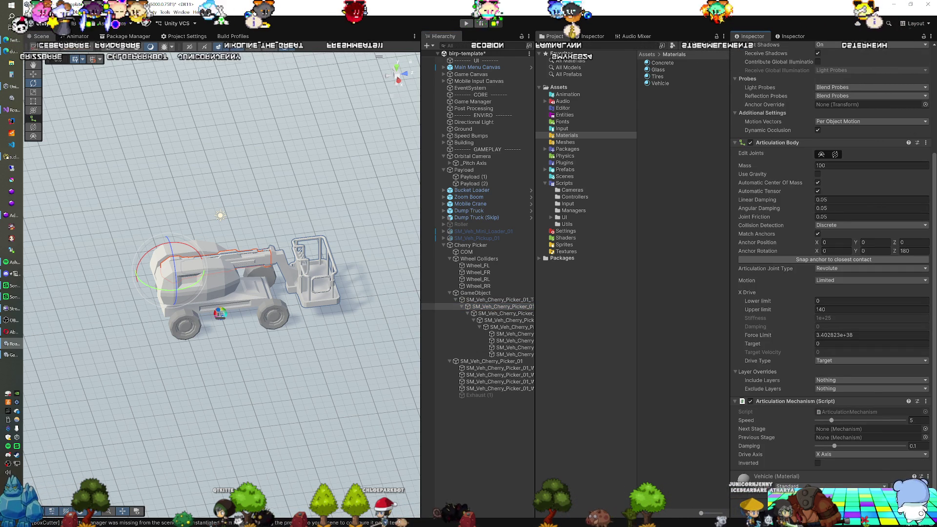
pyautogui.hotkey('ctrl', 'shift', 'a')
pyautogui.click(836, 429)
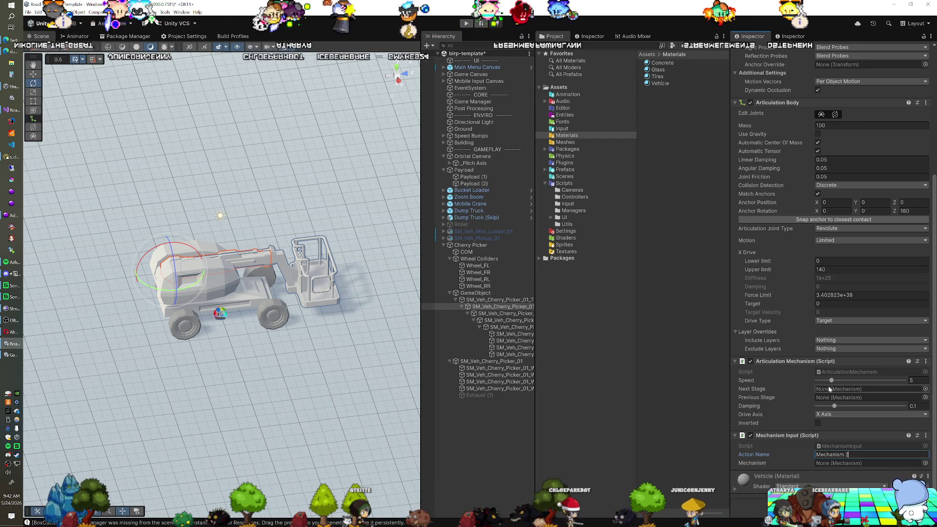
pyautogui.click(912, 381)
pyautogui.write('1')
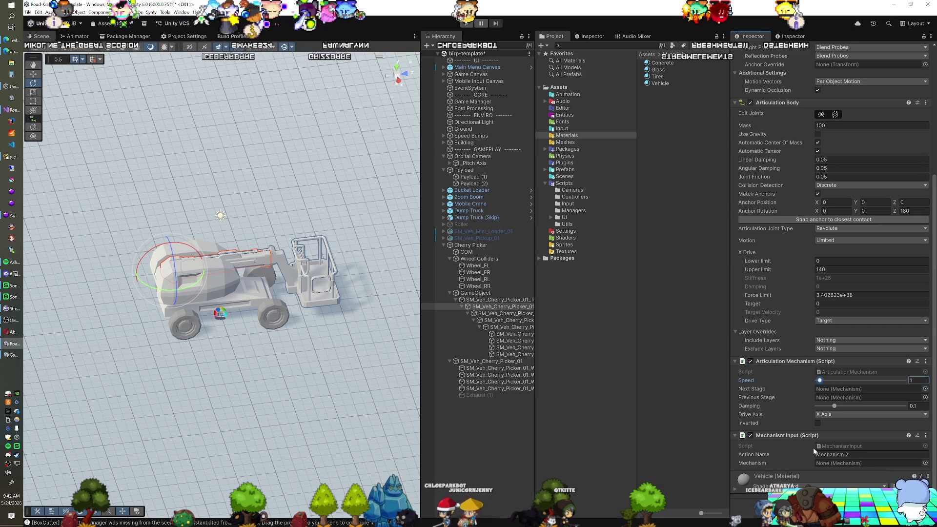
# Add Articulation Mechanism and Mechanism Input to Arm_02.
pyautogui.click(517, 315)
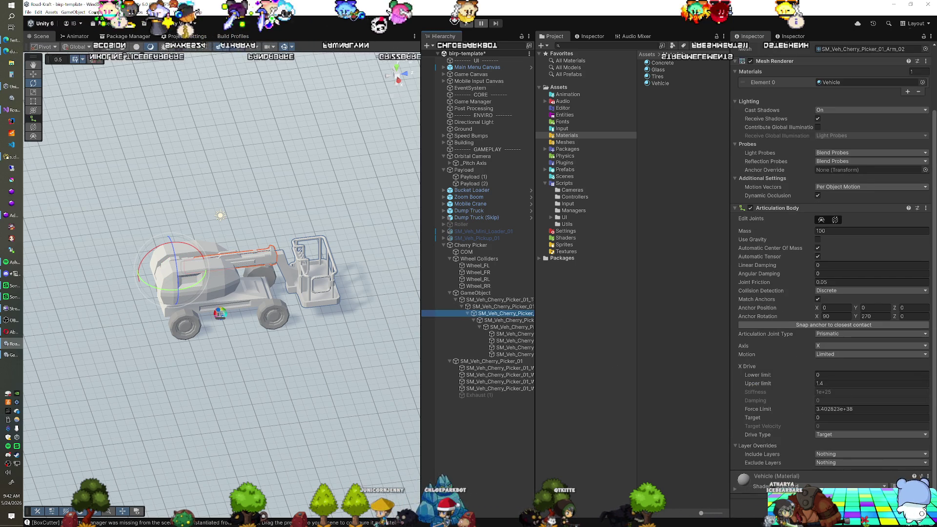
pyautogui.click(830, 499)
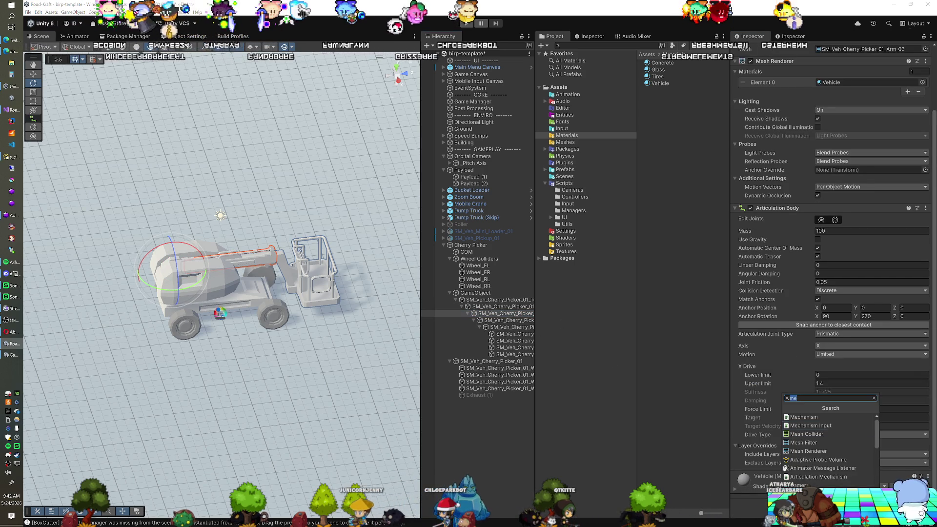
pyautogui.click(822, 477)
pyautogui.click(830, 499)
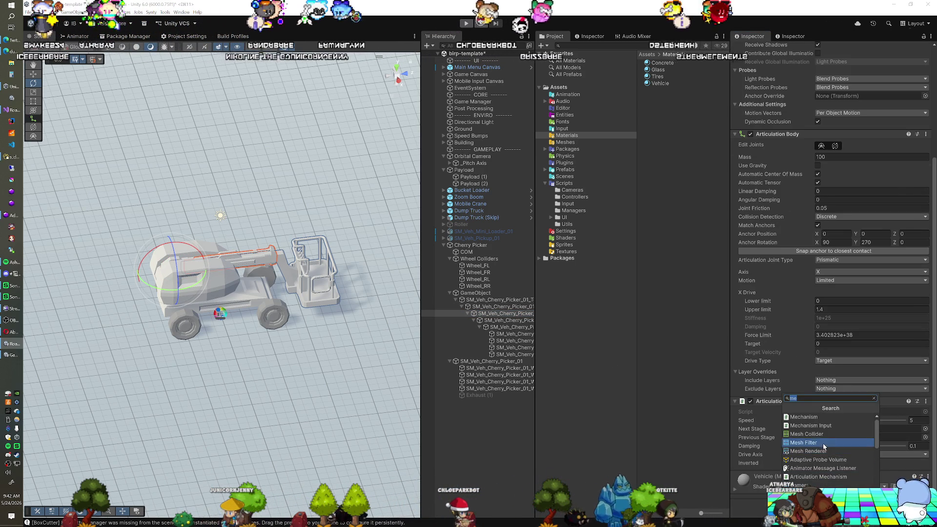
pyautogui.click(823, 426)
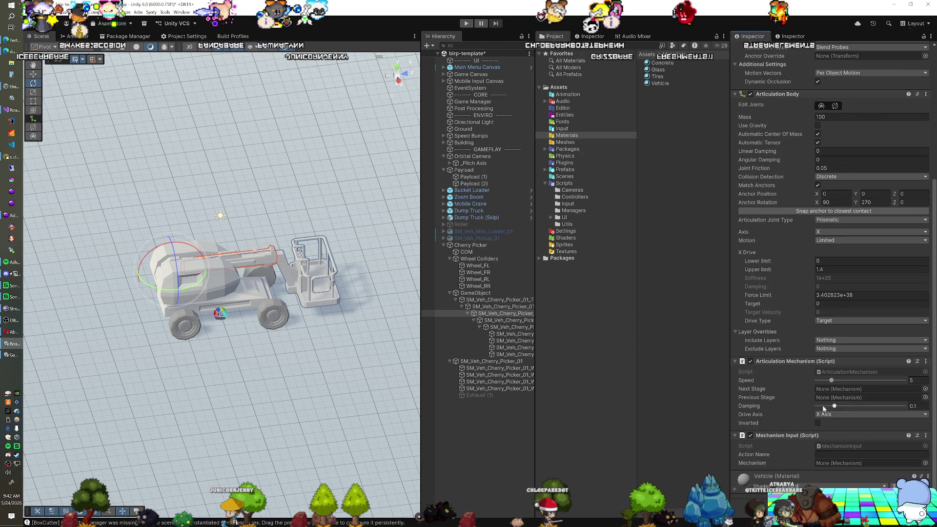
# Link Arm_02 as Arm_01's next stage and name Arm_02's input action 'Mechanism 3'.
pyautogui.press('Up')
pyautogui.moveTo(788, 390); pyautogui.dragTo(843, 392)
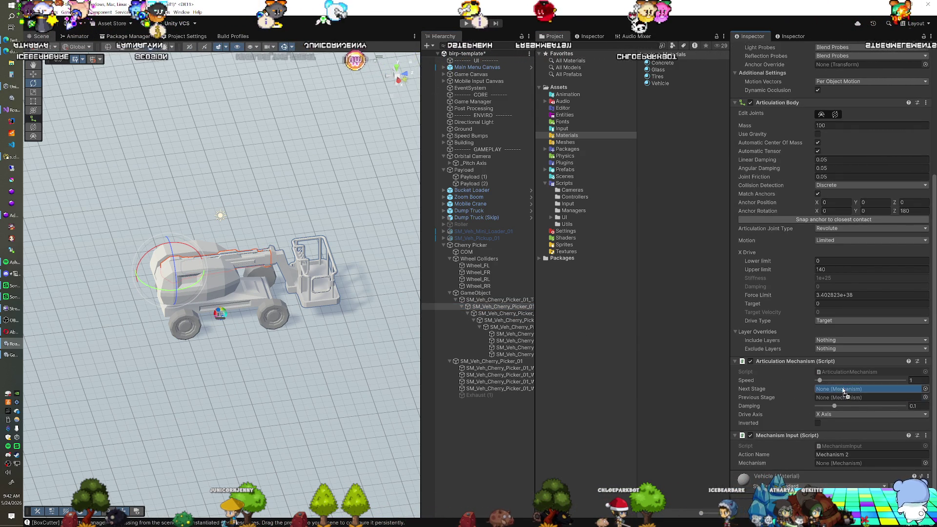
pyautogui.click(512, 315)
pyautogui.write('Mechan')
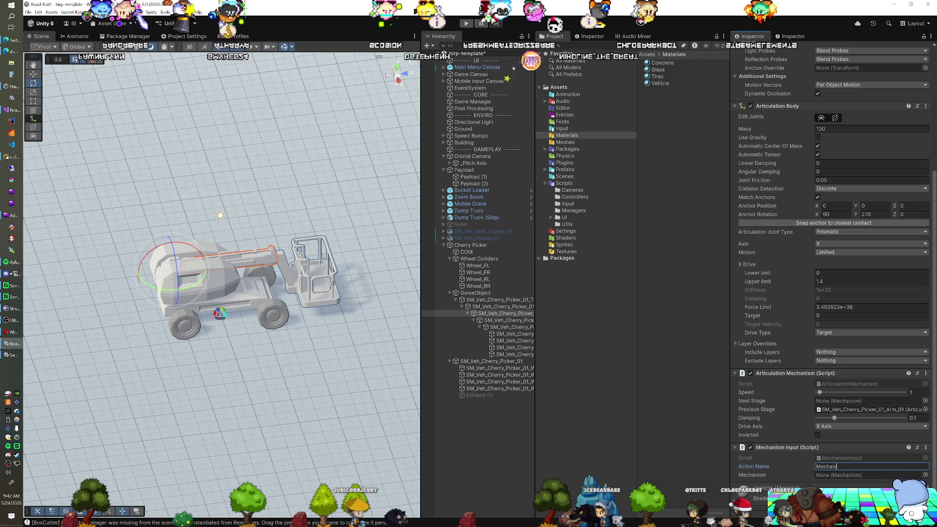
pyautogui.write('i')
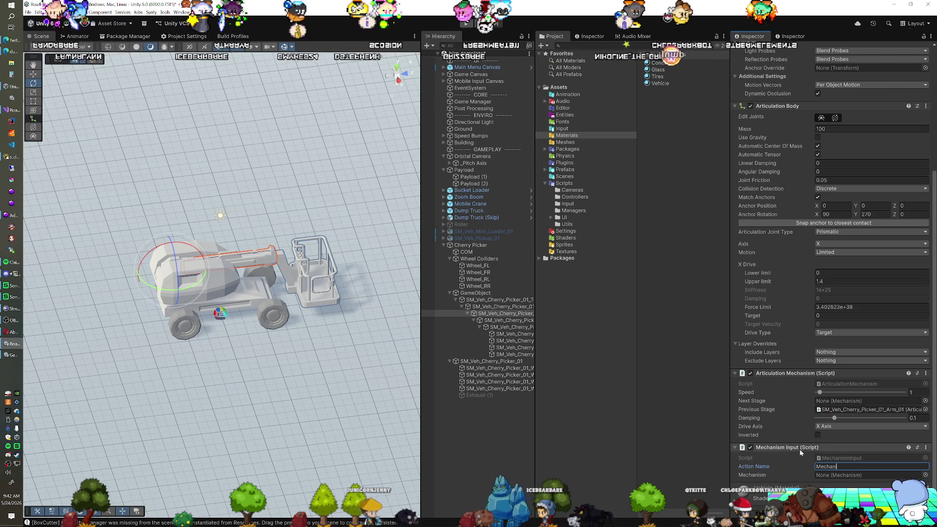
pyautogui.rightClick(801, 449)
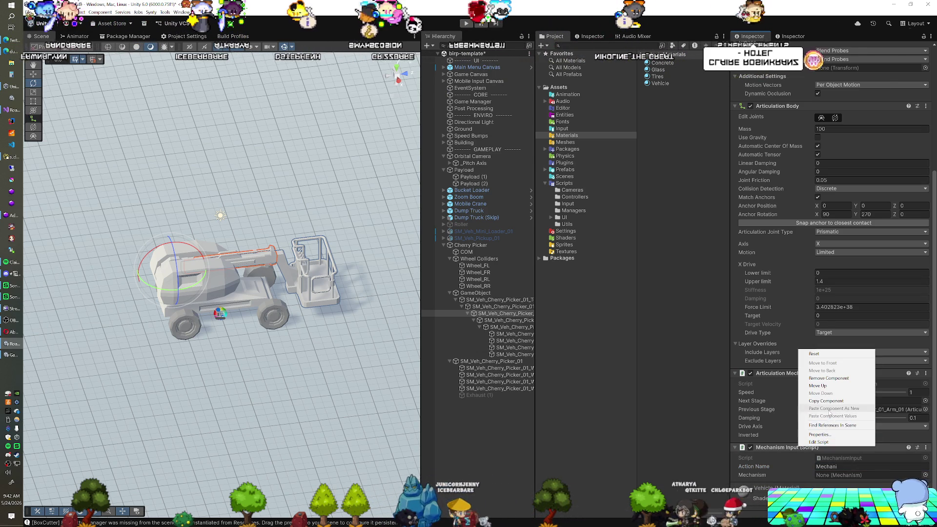
pyautogui.press('Escape')
pyautogui.press('BackSpace')
pyautogui.write('ism')
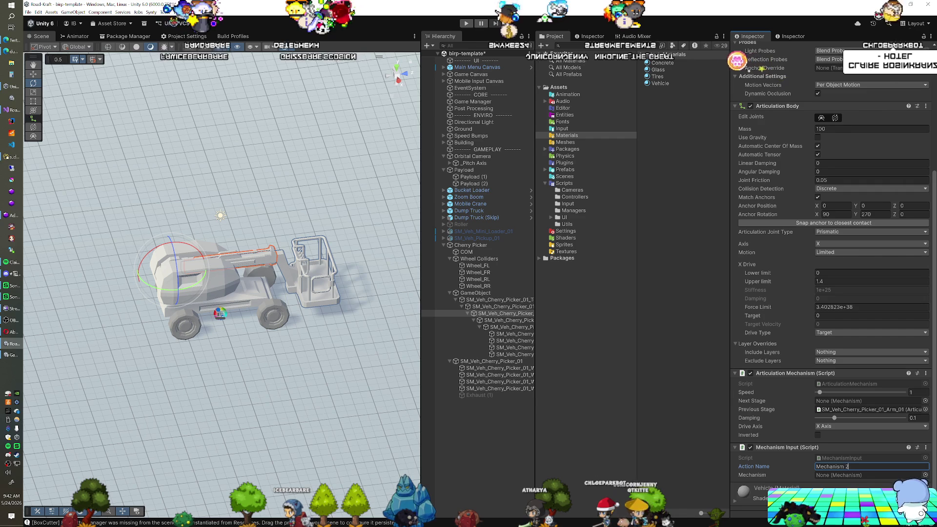
pyautogui.write(' 2')
pyautogui.press('BackSpace')
pyautogui.write('3')
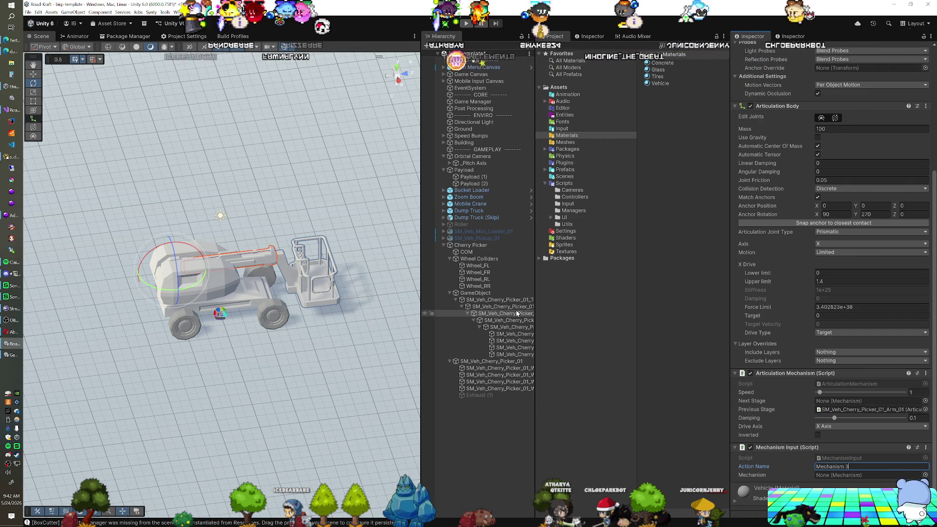
# Verify Arm_01's next-stage link, then add a Mechanism Input to Arm_03.
pyautogui.click(516, 308)
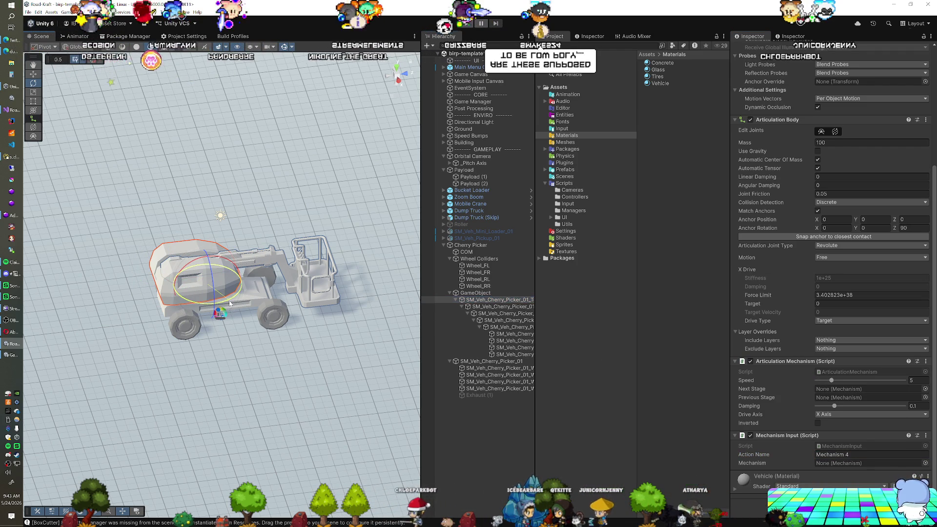
pyautogui.moveTo(230, 303); pyautogui.dragTo(211, 306)
pyautogui.hotkey('ctrl', 'z')
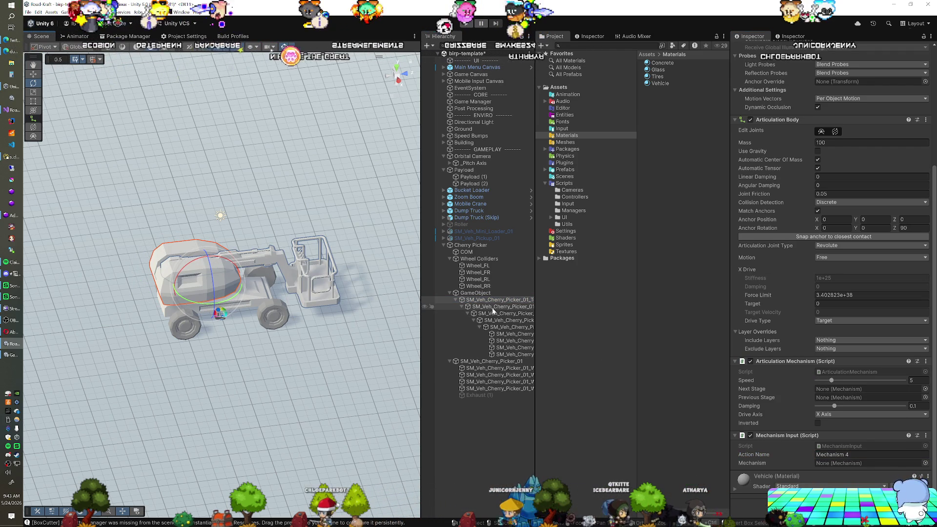
pyautogui.click(493, 307)
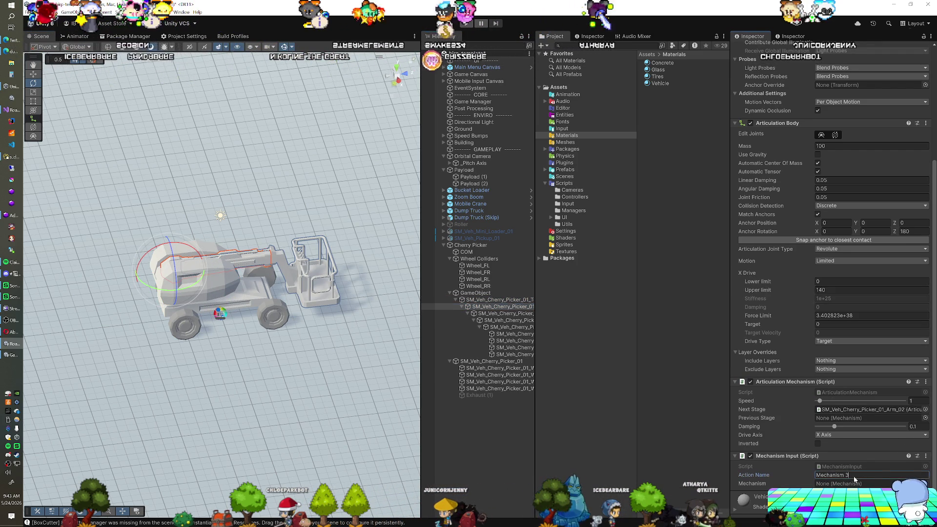
pyautogui.click(854, 411)
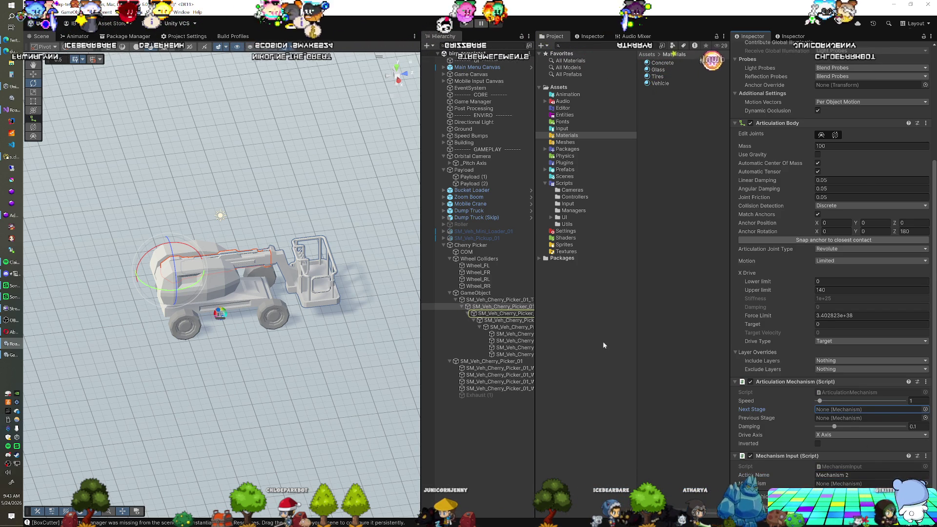
pyautogui.click(511, 314)
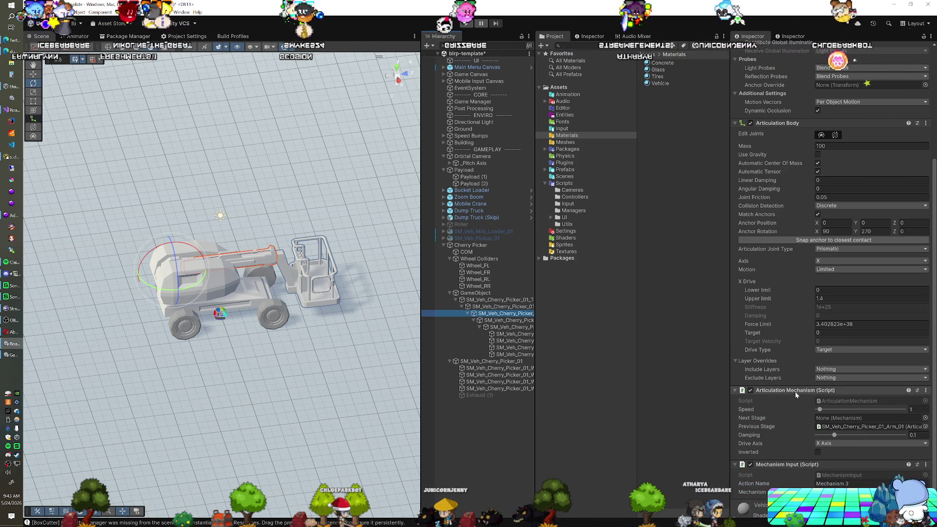
pyautogui.scroll(-2, 801, 393)
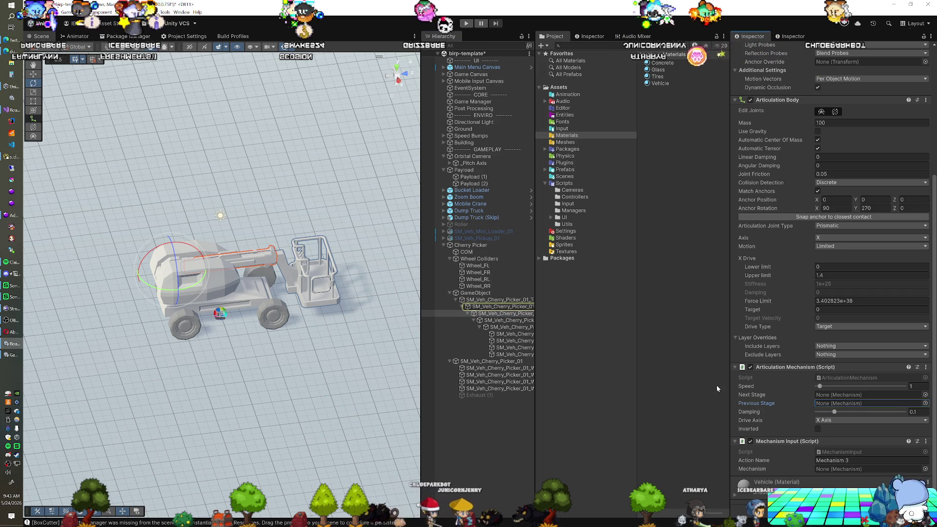
pyautogui.click(509, 320)
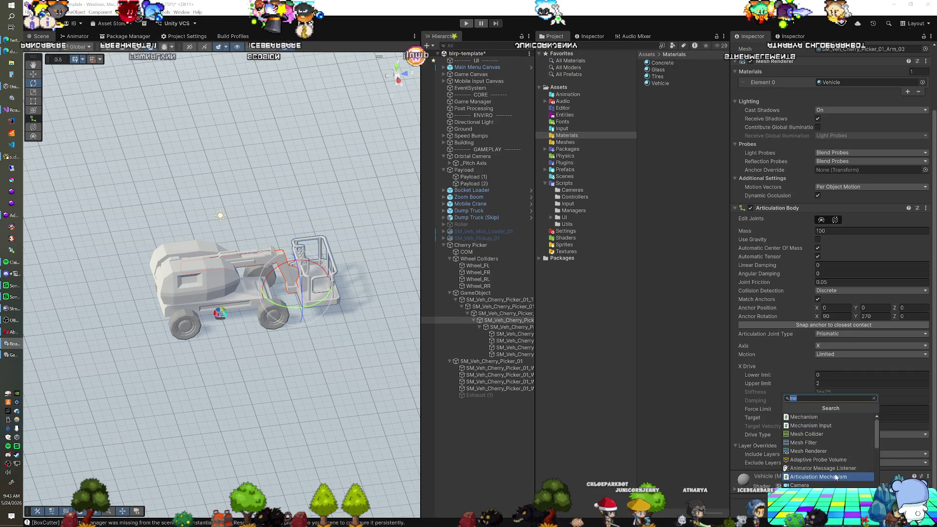
pyautogui.scroll(-5, 830, 341)
pyautogui.hotkey('ctrl', 'shift', 'a')
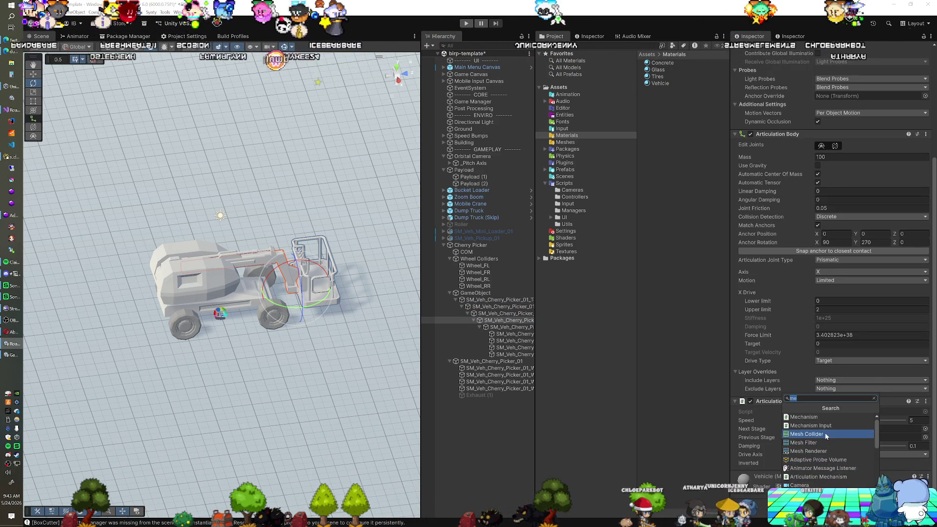
pyautogui.click(825, 428)
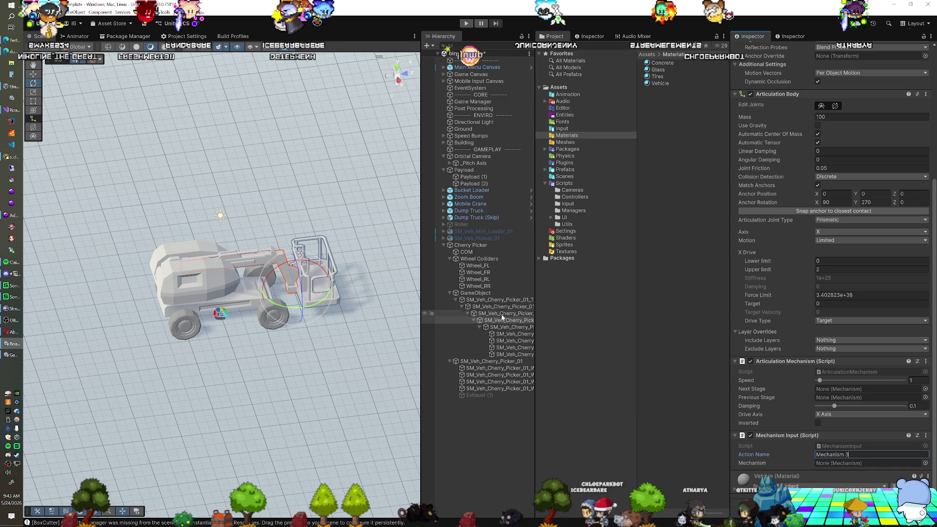
# Set Arm_03 as Arm_02's next stage and Arm_02 as Arm_03's previous stage.
pyautogui.click(503, 307)
pyautogui.click(919, 380)
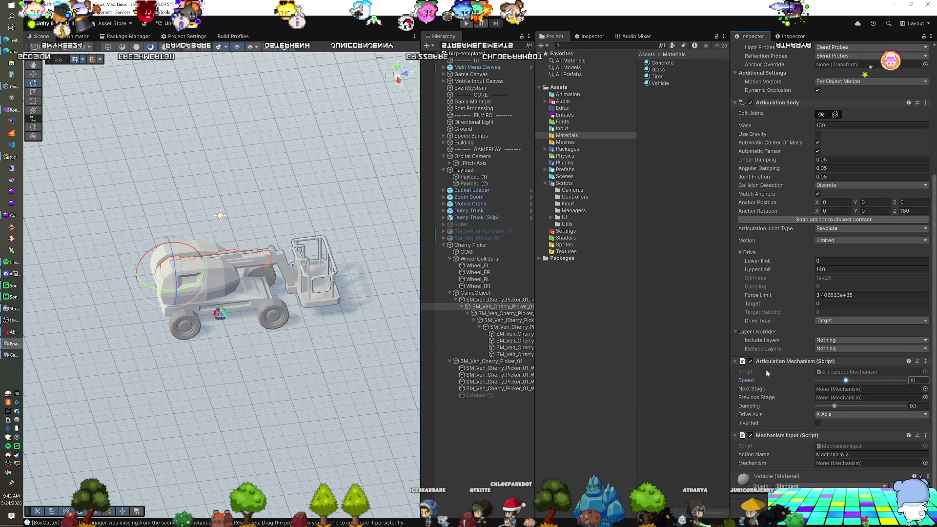
pyautogui.click(506, 301)
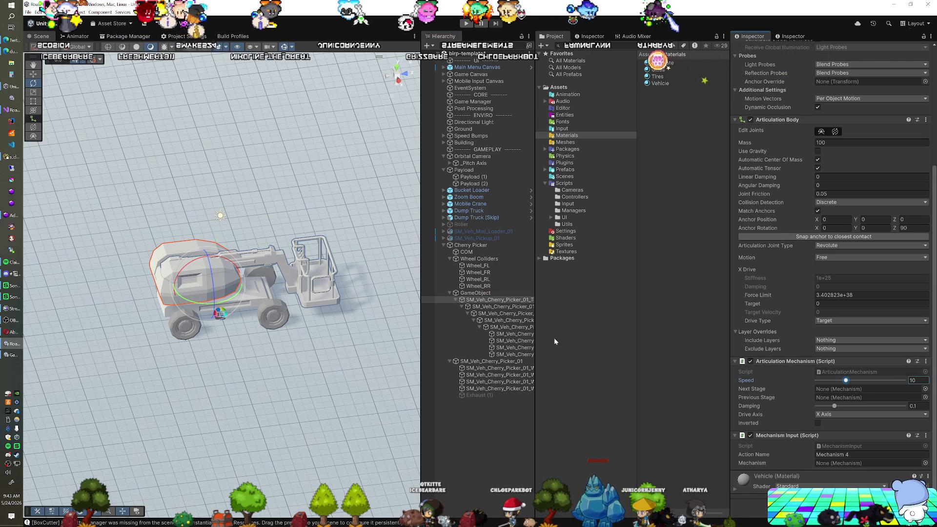
pyautogui.click(515, 313)
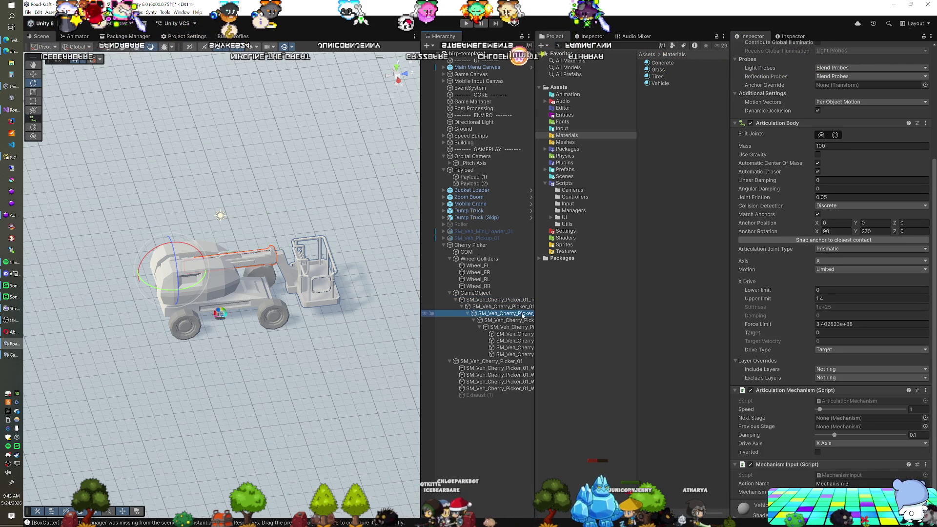
pyautogui.scroll(-3, 833, 414)
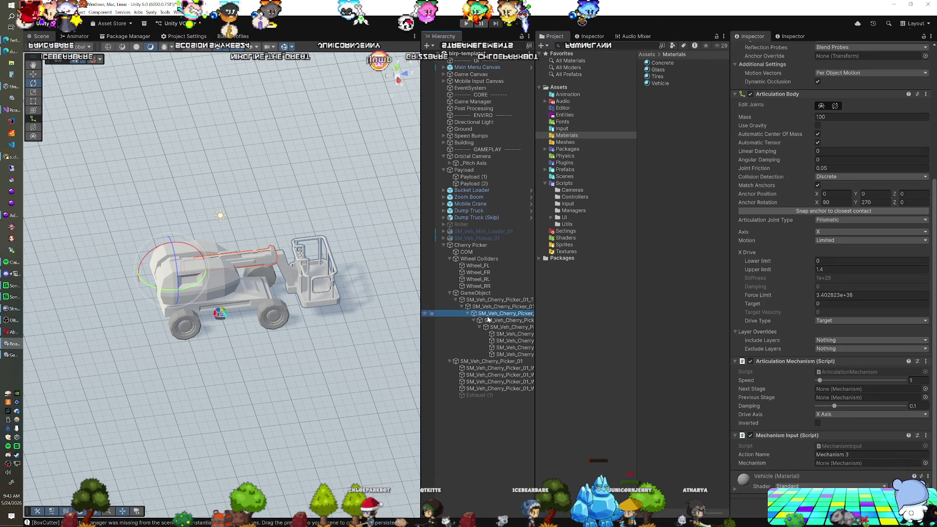
pyautogui.moveTo(488, 318); pyautogui.dragTo(575, 335)
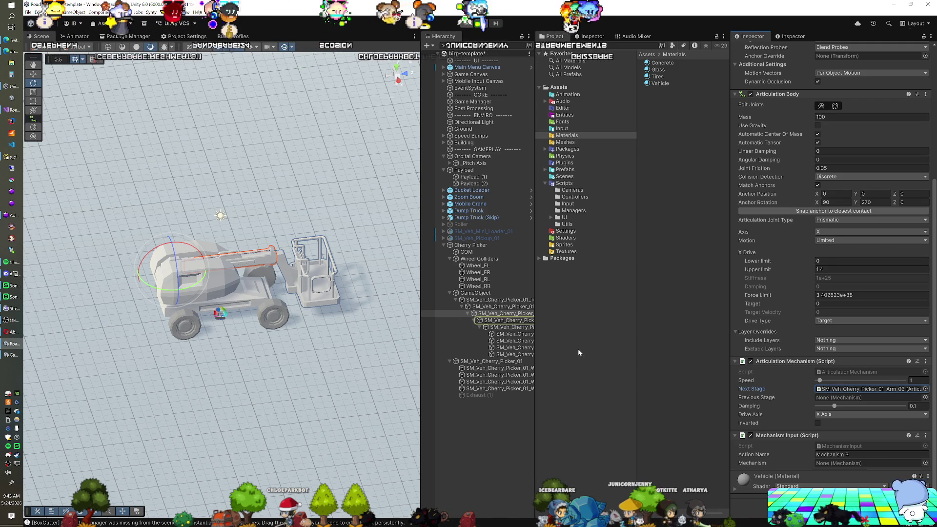
pyautogui.click(515, 321)
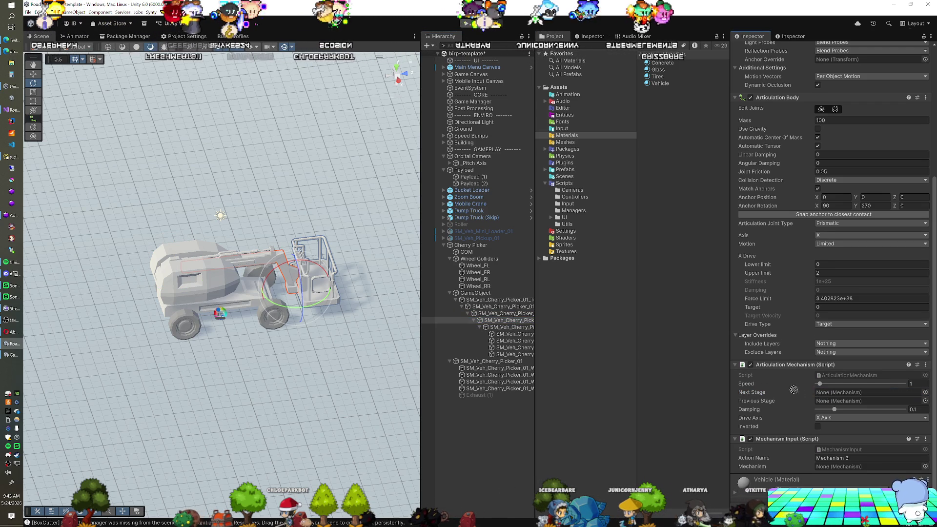
pyautogui.moveTo(827, 403); pyautogui.dragTo(827, 401)
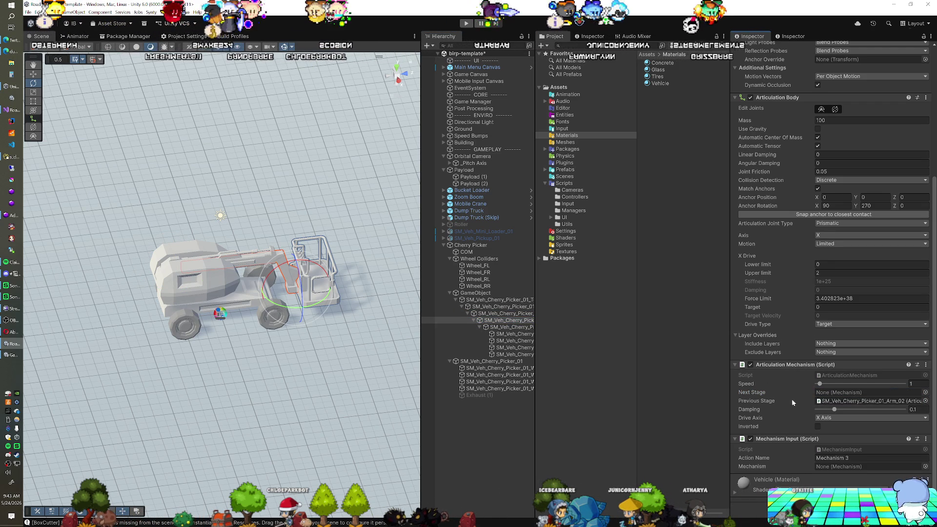
pyautogui.click(515, 328)
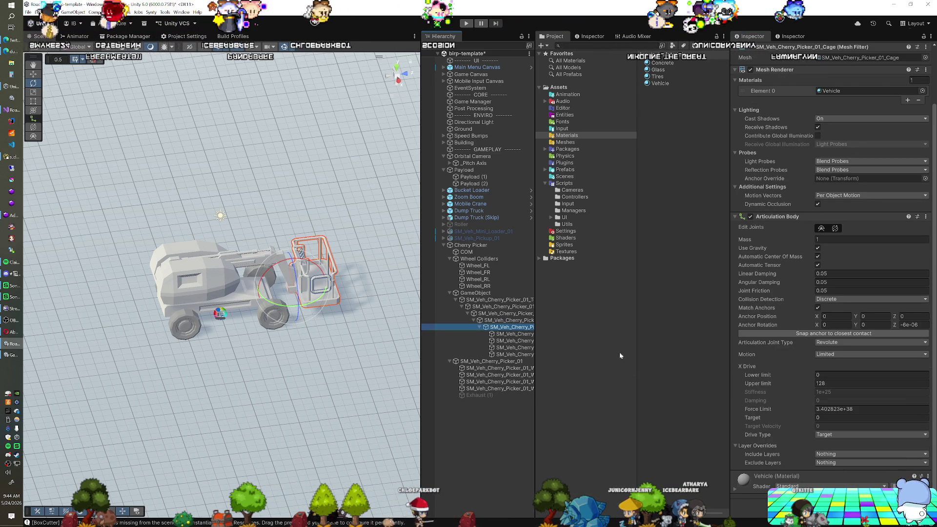
# Add Articulation Mechanism and Mechanism Input to the Cage, naming the action 'Mechanism 1'.
pyautogui.click(820, 484)
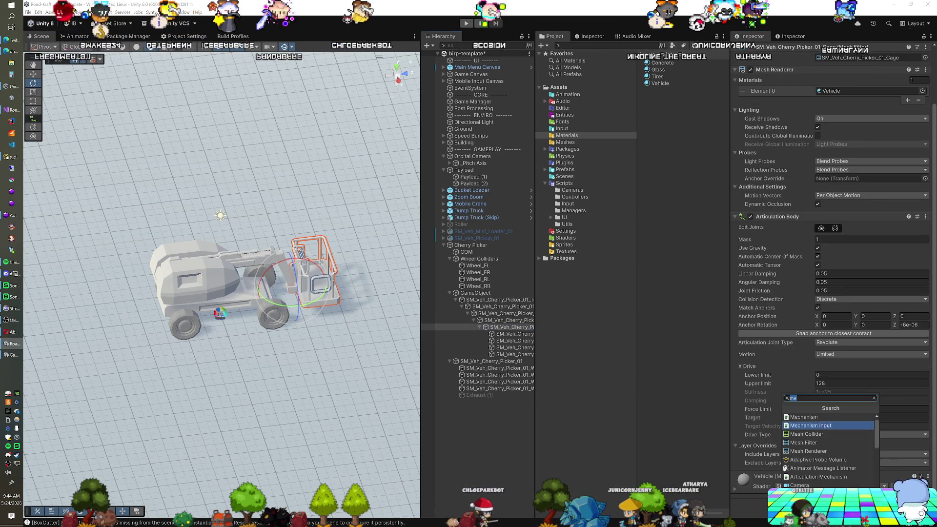
pyautogui.click(820, 440)
pyautogui.hotkey('ctrl', 'z')
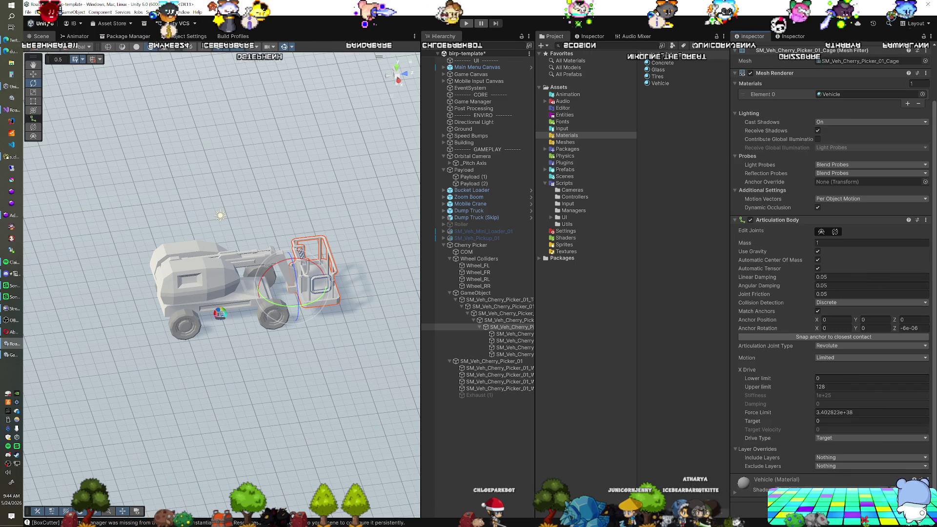
pyautogui.click(830, 500)
pyautogui.click(819, 477)
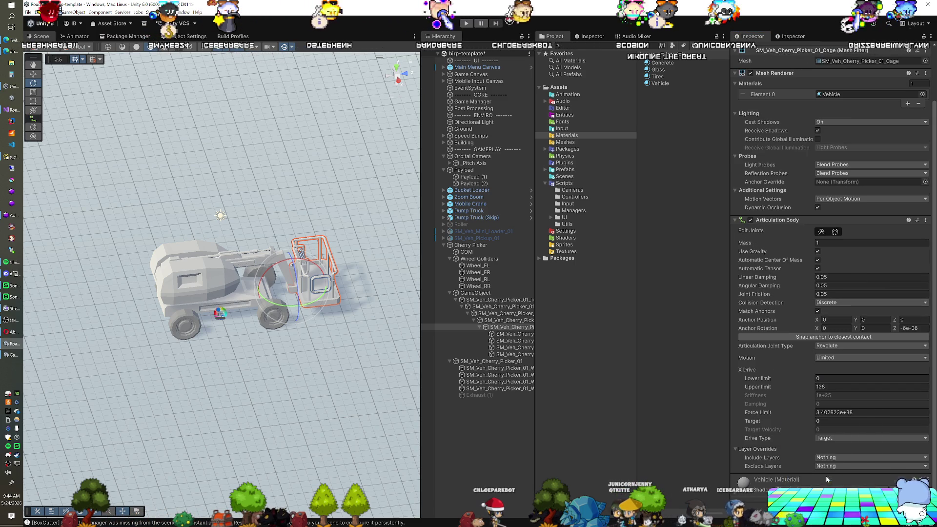
pyautogui.scroll(-3, 830, 293)
pyautogui.click(830, 500)
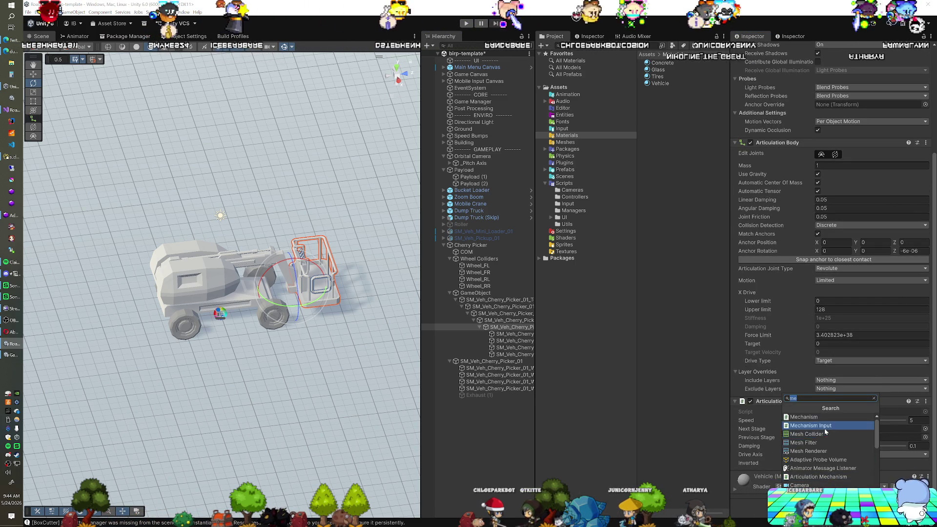
pyautogui.click(807, 426)
pyautogui.scroll(-2, 830, 342)
pyautogui.write('Mechanism')
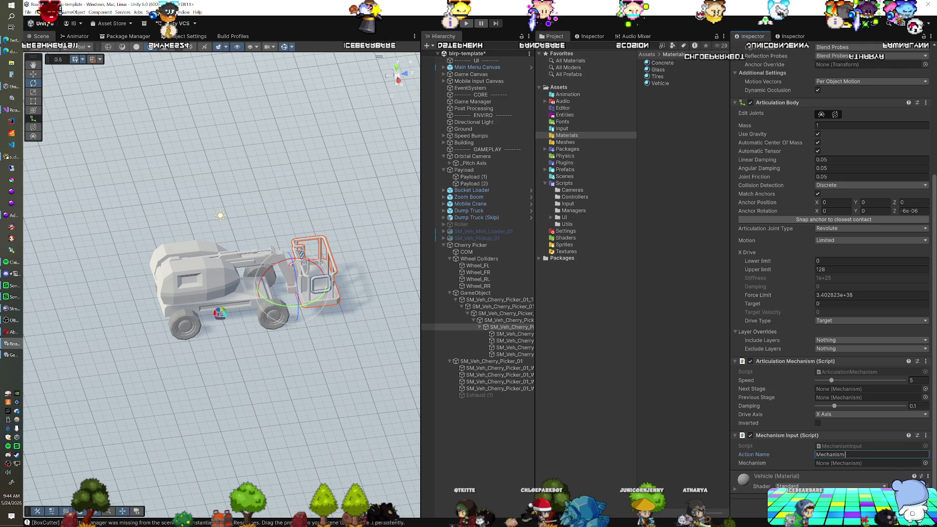
pyautogui.write('1')
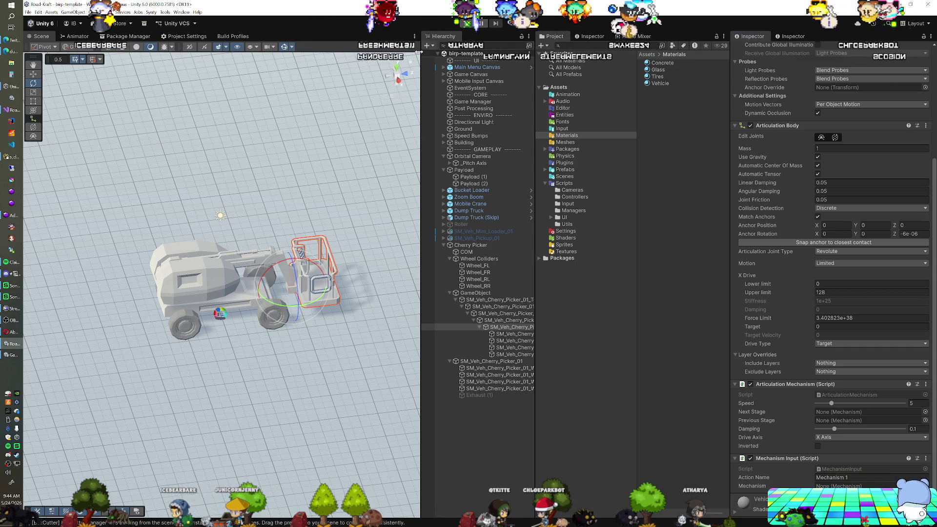
pyautogui.scroll(-3, 329, 227)
pyautogui.moveTo(323, 227)
pyautogui.mouseDown()
pyautogui.moveTo(204, 228)
pyautogui.moveTo(354, 263)
pyautogui.moveTo(314, 311)
pyautogui.moveTo(297, 292)
pyautogui.moveTo(259, 308)
pyautogui.moveTo(224, 300)
pyautogui.mouseUp()
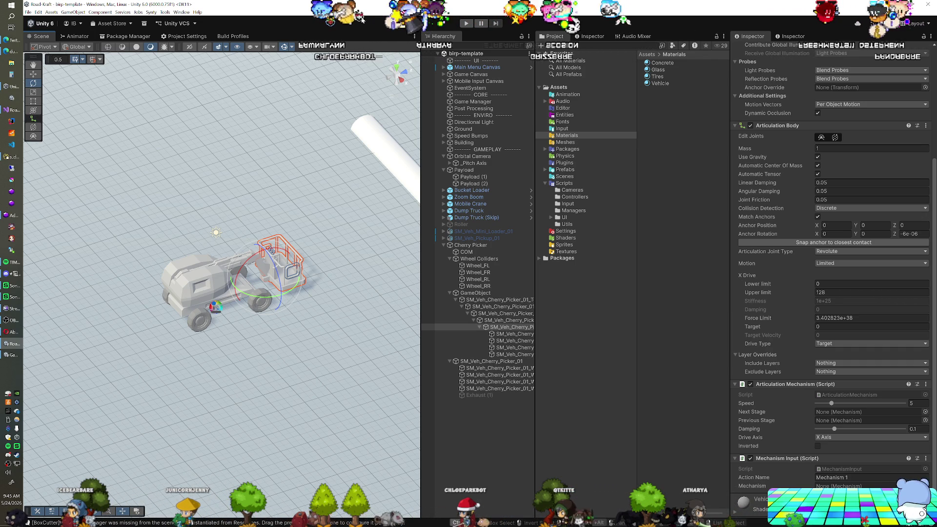
pyautogui.hotkey('ctrl', 'p')
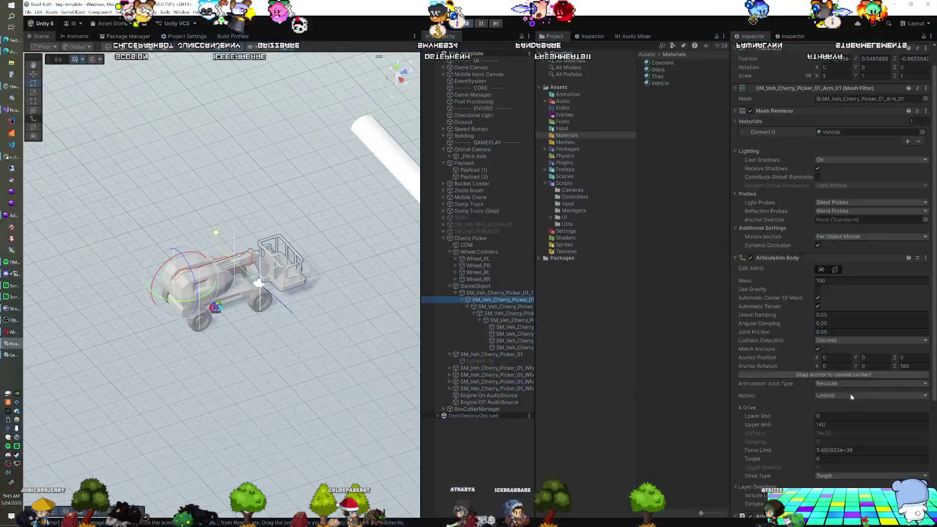
pyautogui.scroll(-4, 851, 394)
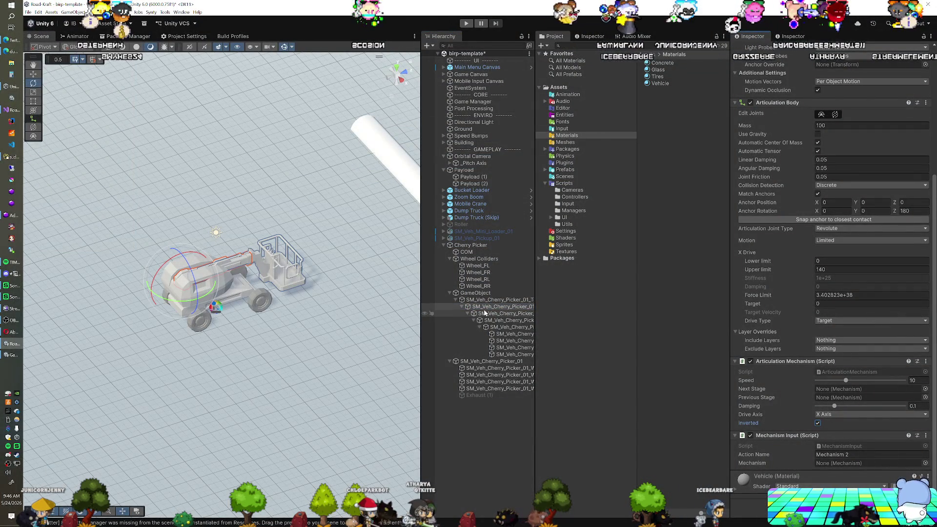
pyautogui.click(488, 300)
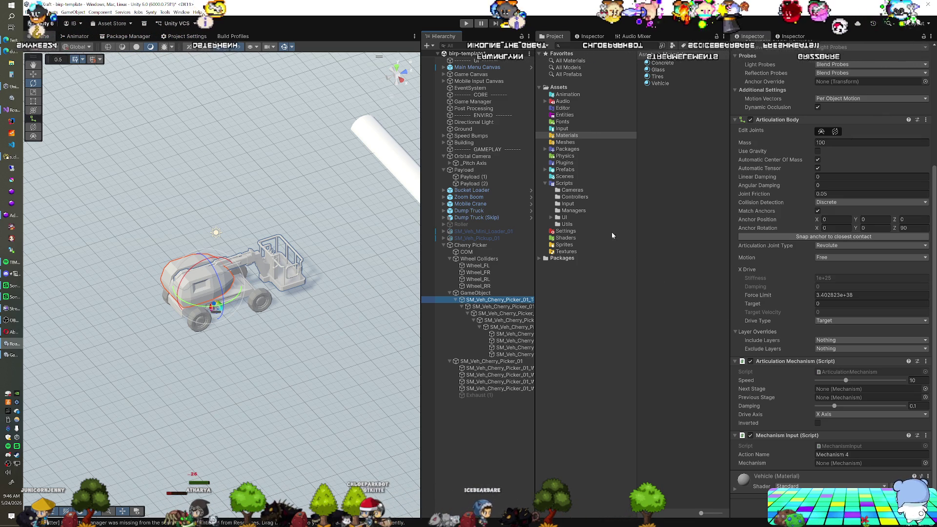
pyautogui.click(497, 315)
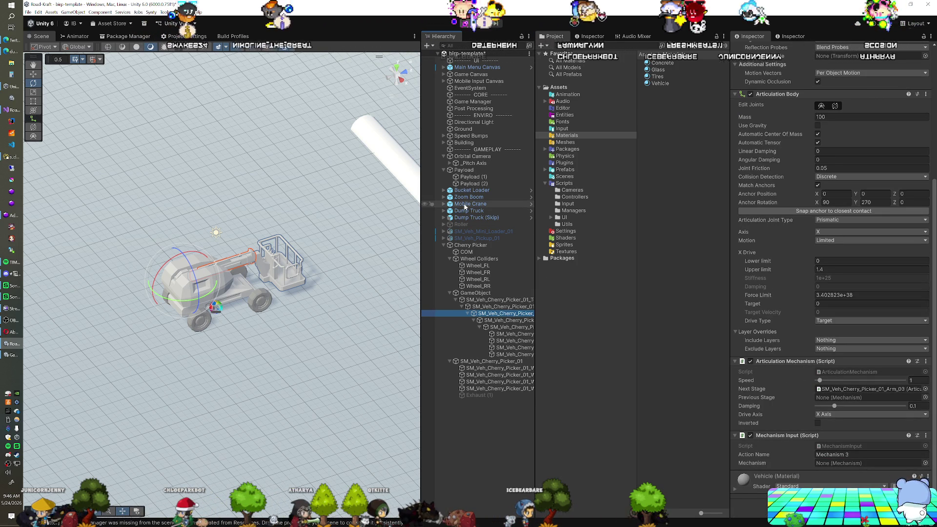
# Check the Zoom Boom arm's joint settings and tick Inverted on the cherry picker boom section.
pyautogui.click(444, 198)
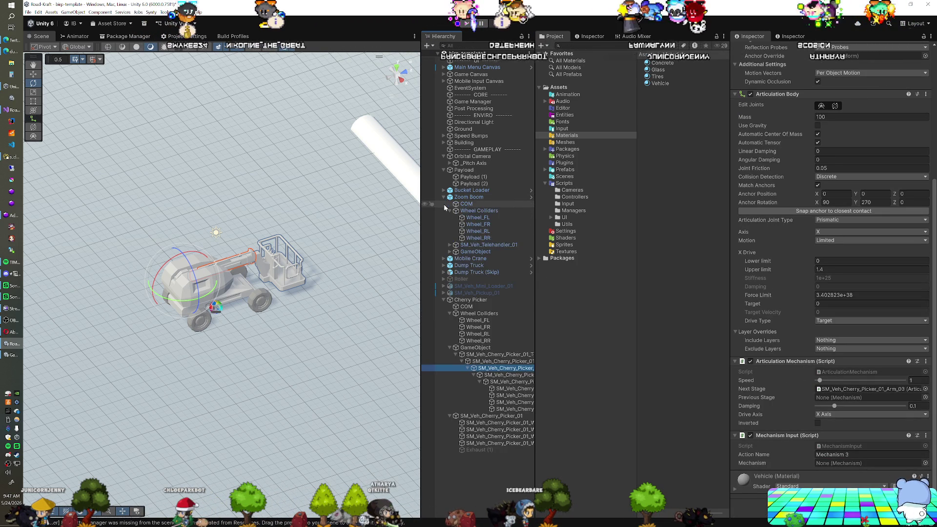
pyautogui.click(449, 245)
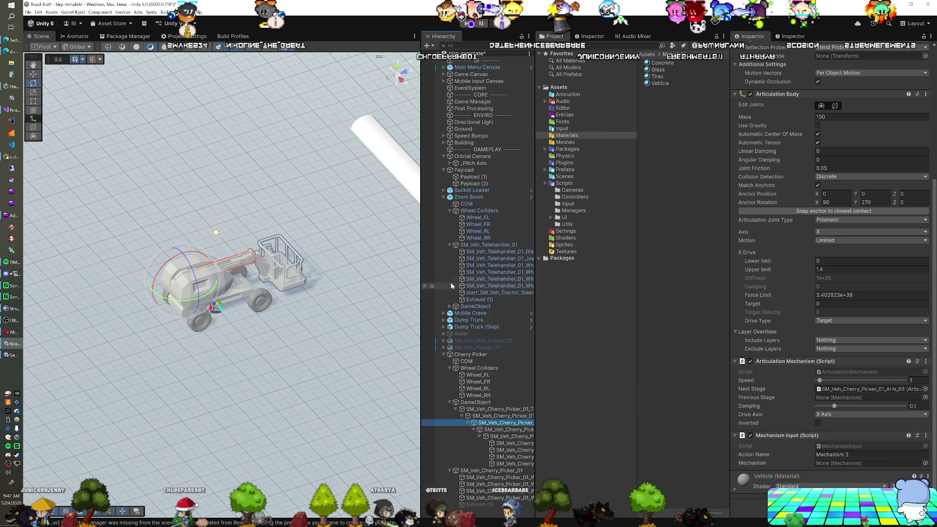
pyautogui.click(449, 306)
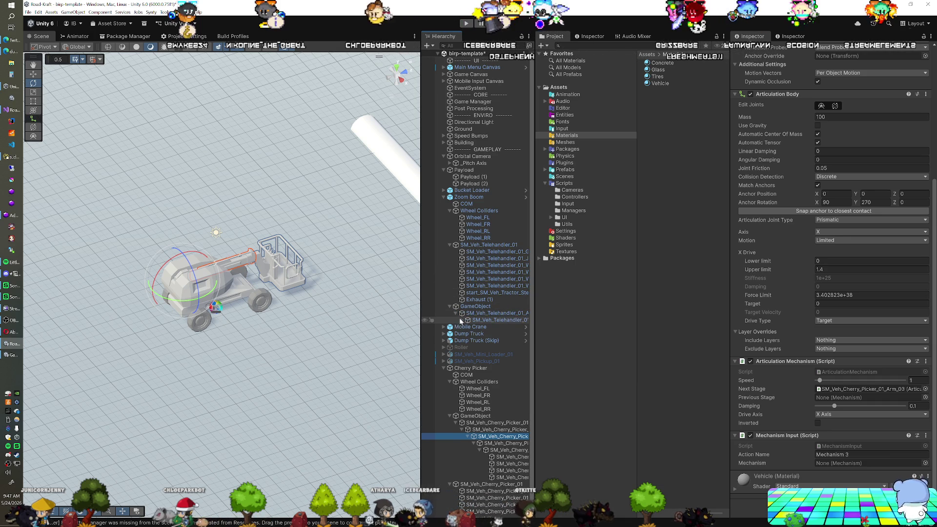
pyautogui.click(461, 320)
pyautogui.click(488, 320)
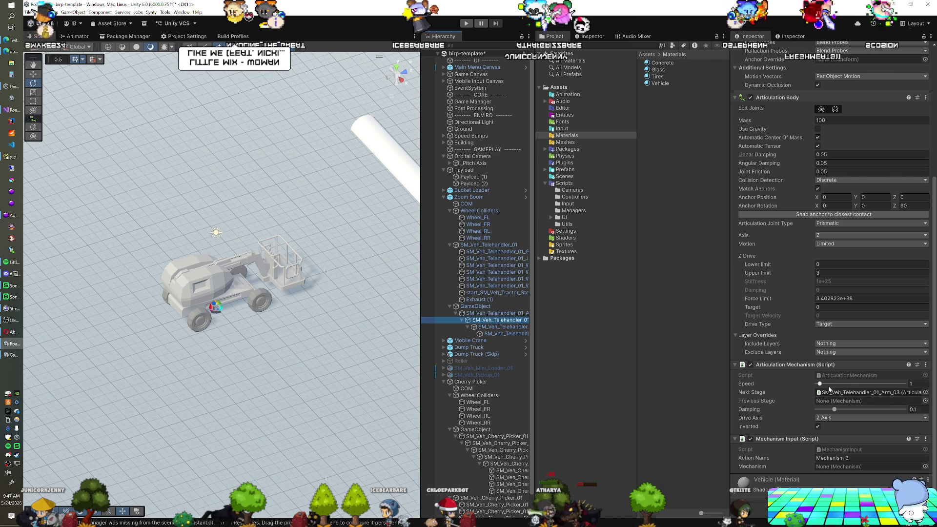
pyautogui.click(515, 452)
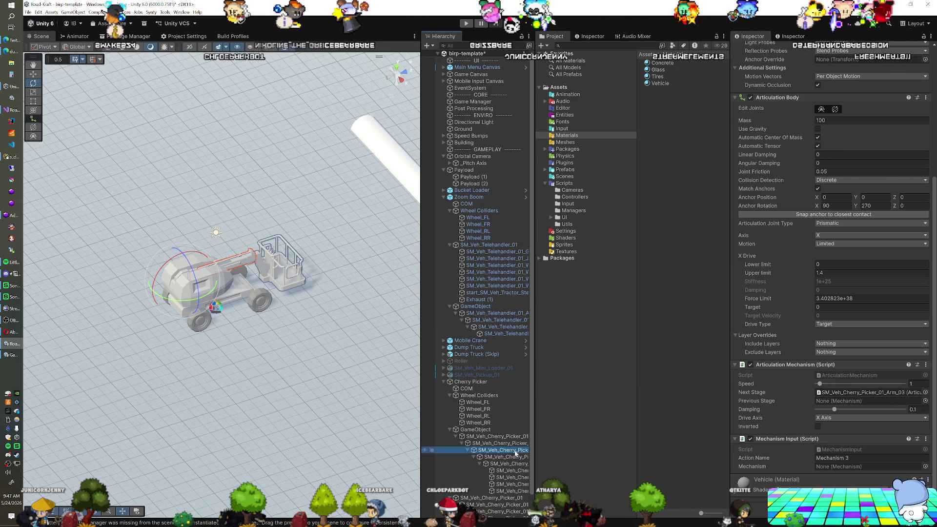
pyautogui.click(818, 427)
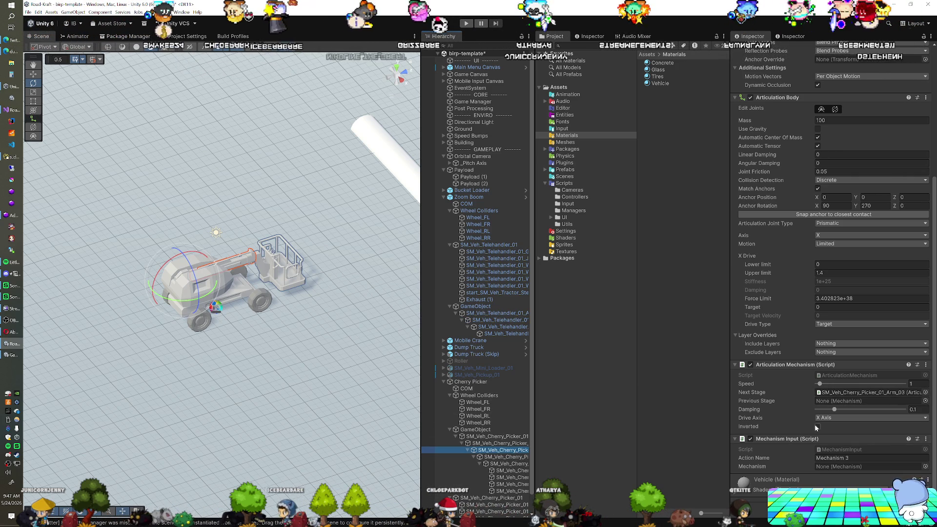
# Compare the Zoom Boom telehandler's other arm sections, then select the Cherry Picker root.
pyautogui.click(493, 319)
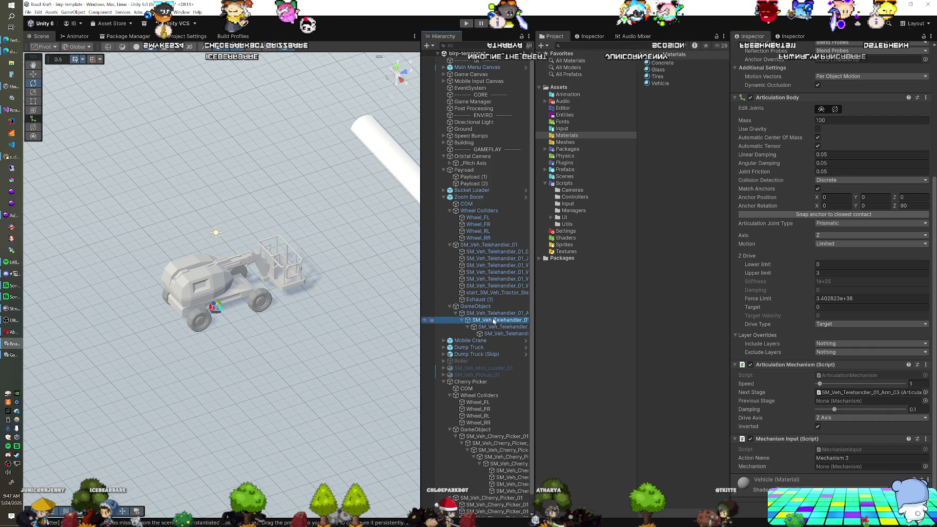
pyautogui.click(496, 327)
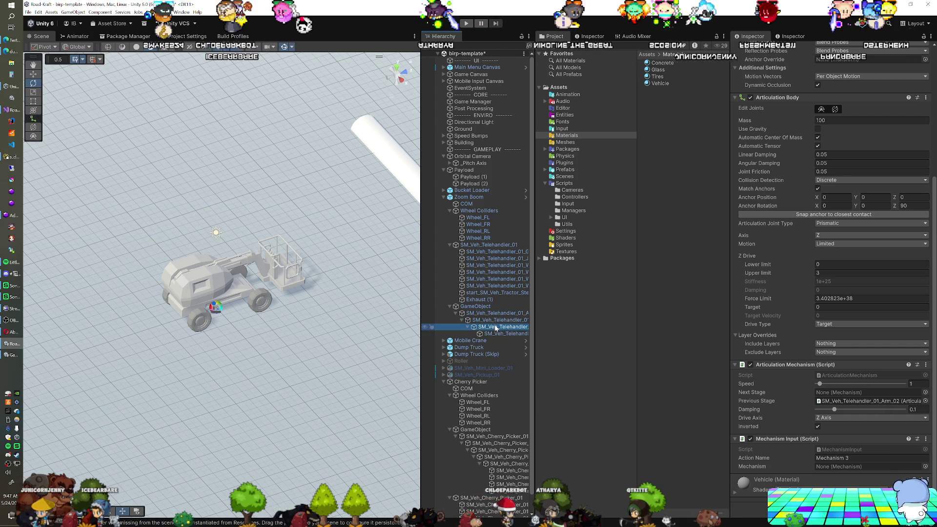
pyautogui.click(497, 329)
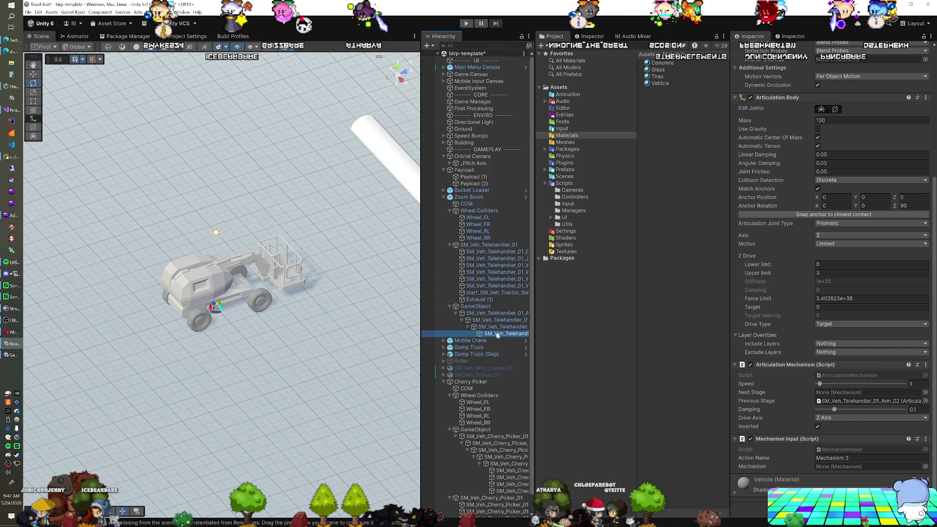
pyautogui.click(497, 327)
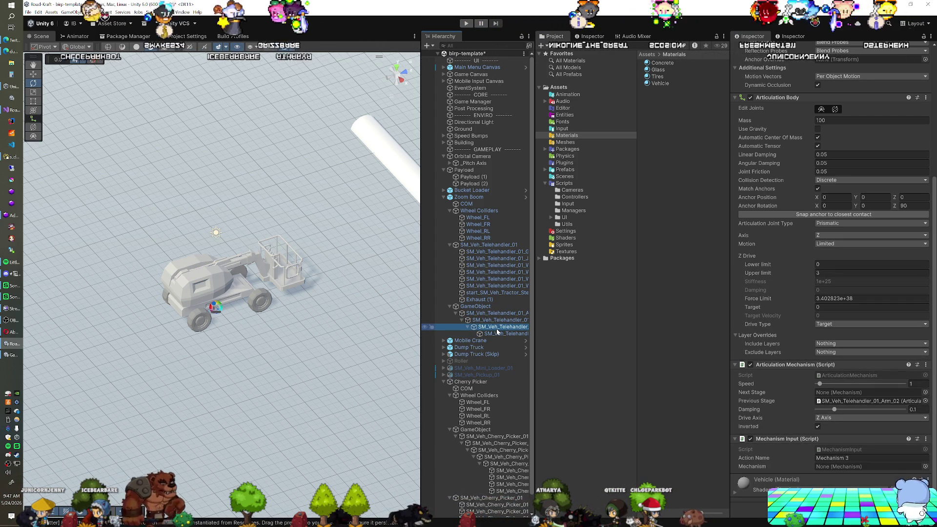
pyautogui.press('Up')
pyautogui.press('Up')
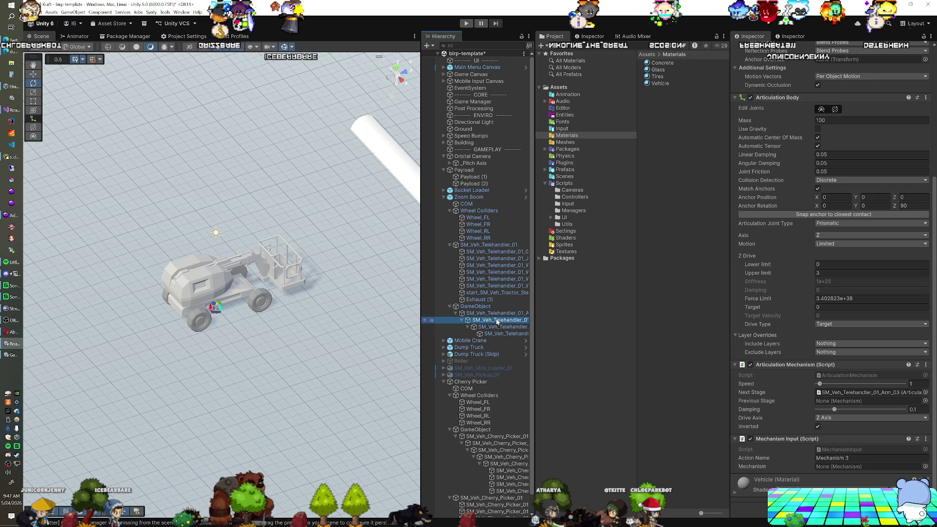
pyautogui.click(496, 320)
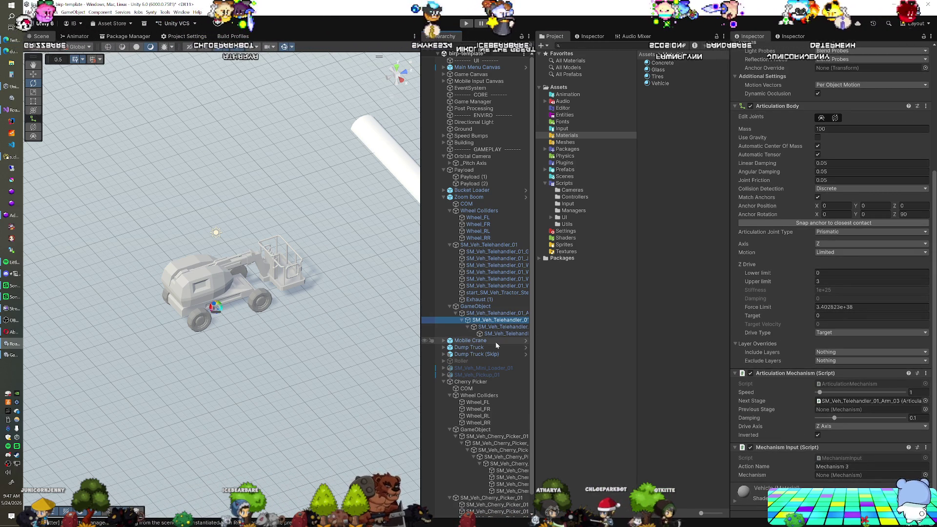
pyautogui.scroll(-1, 496, 341)
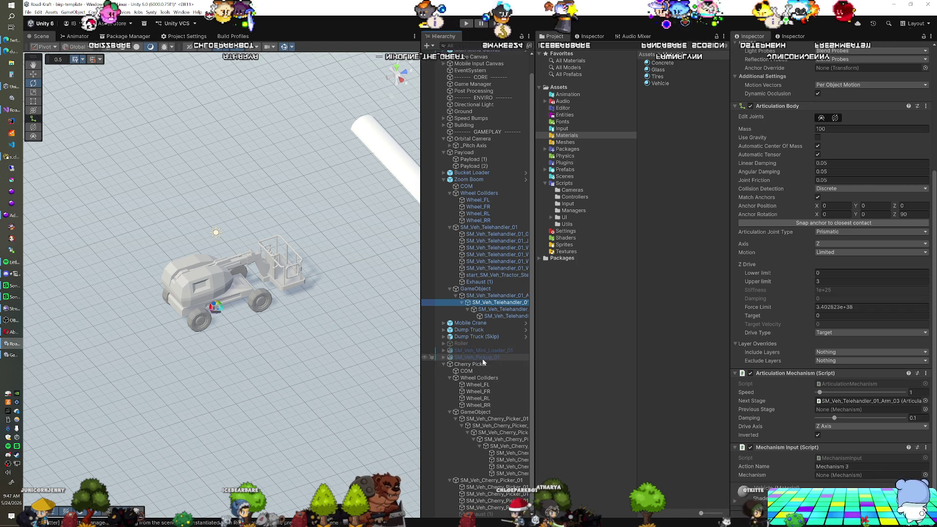
pyautogui.click(484, 364)
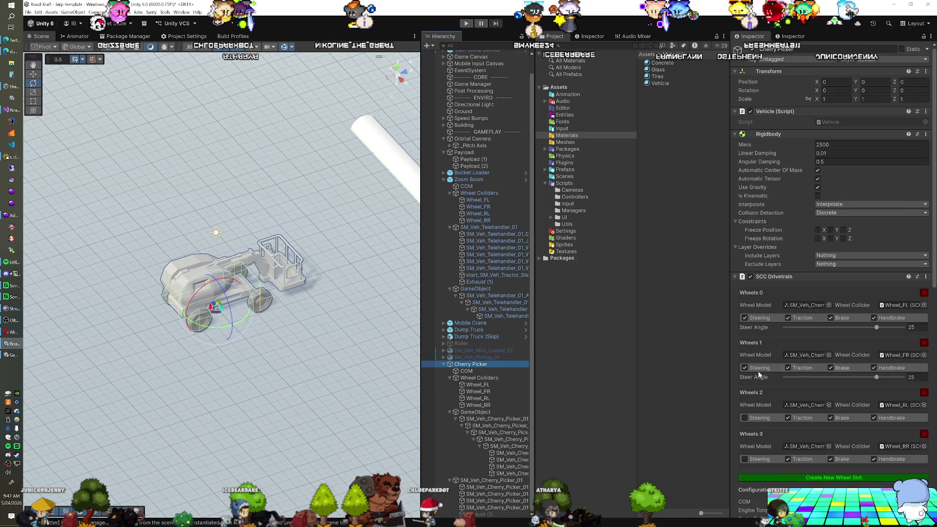
# Tick Inverted on the next boom stage's Articulation Mechanism and run the game to test it.
pyautogui.scroll(-5, 818, 367)
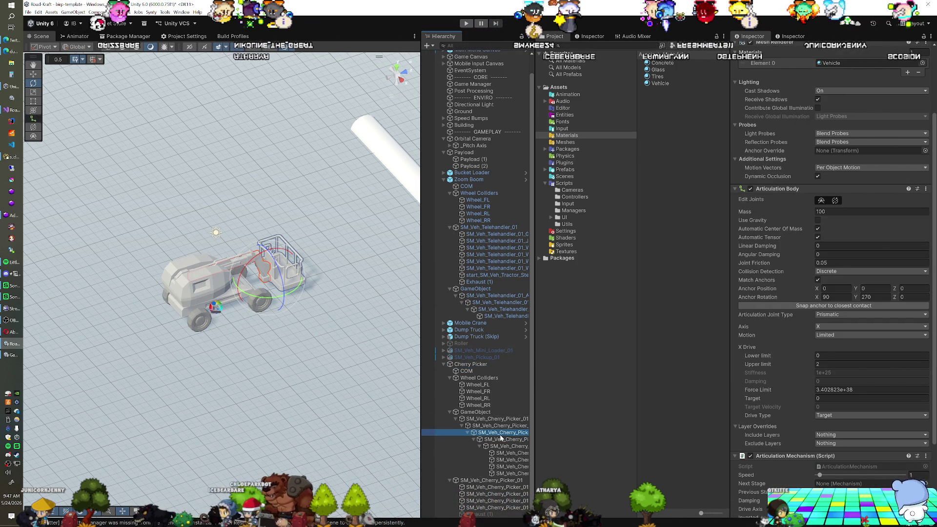
pyautogui.scroll(-3, 737, 402)
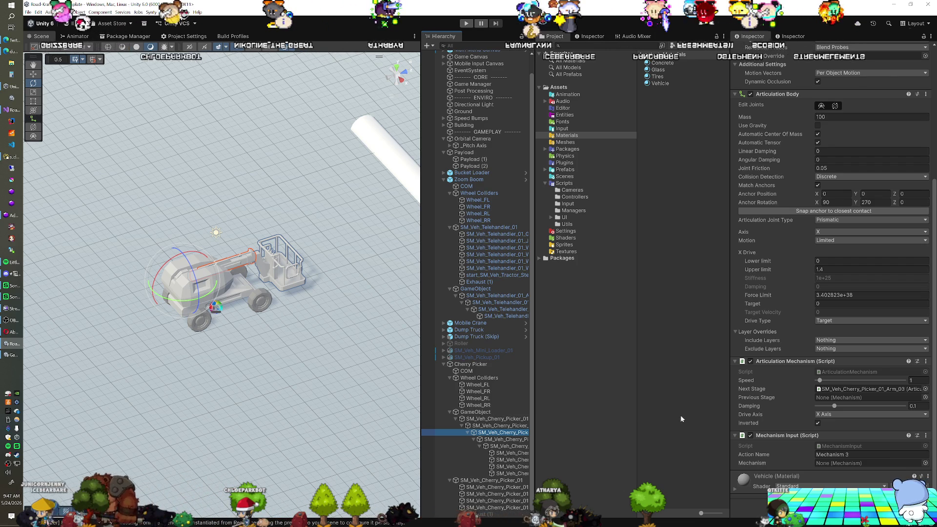
pyautogui.click(527, 439)
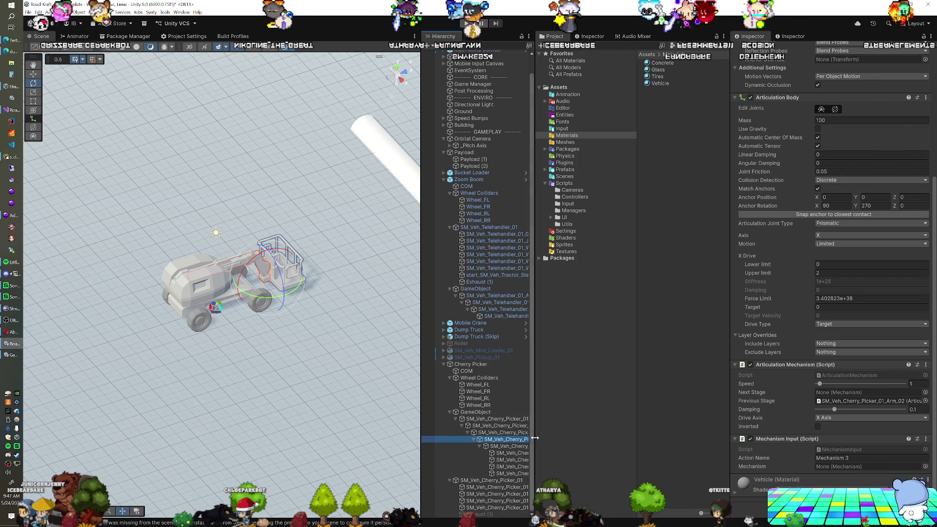
pyautogui.click(513, 433)
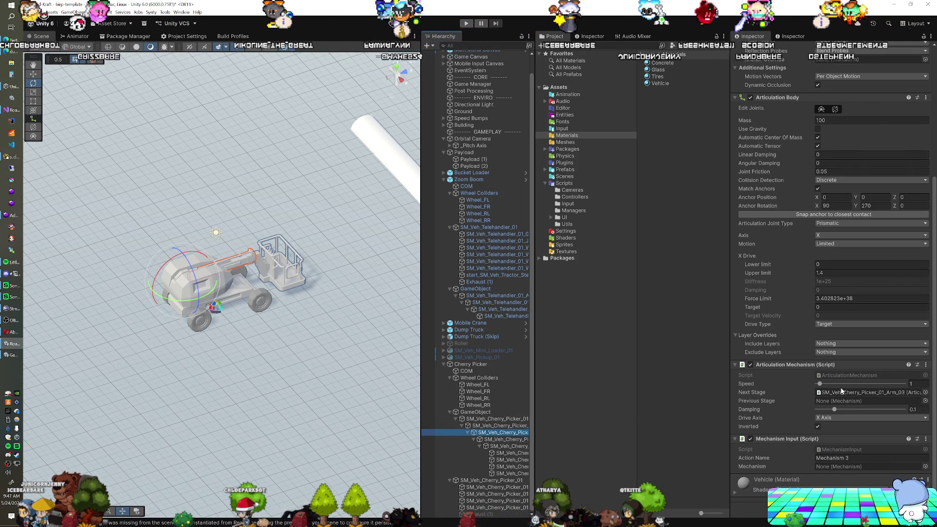
pyautogui.click(828, 392)
pyautogui.click(519, 441)
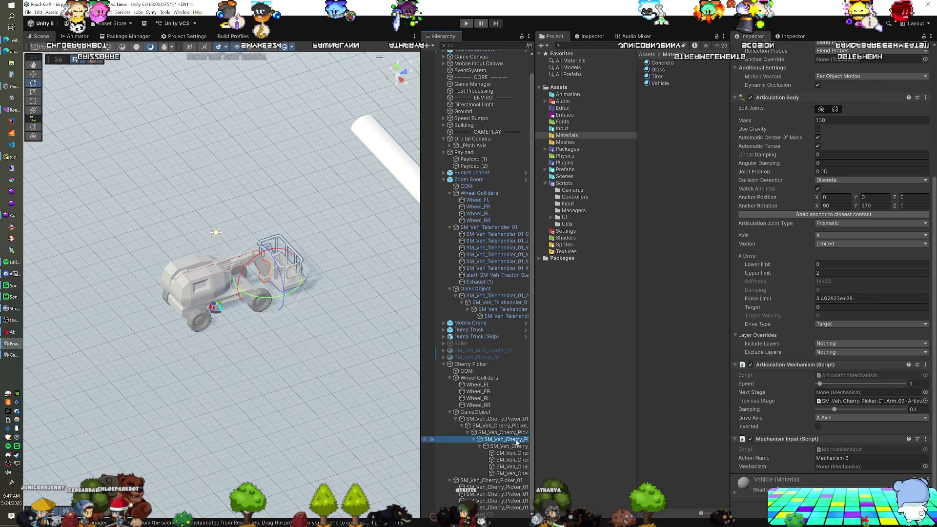
pyautogui.click(818, 427)
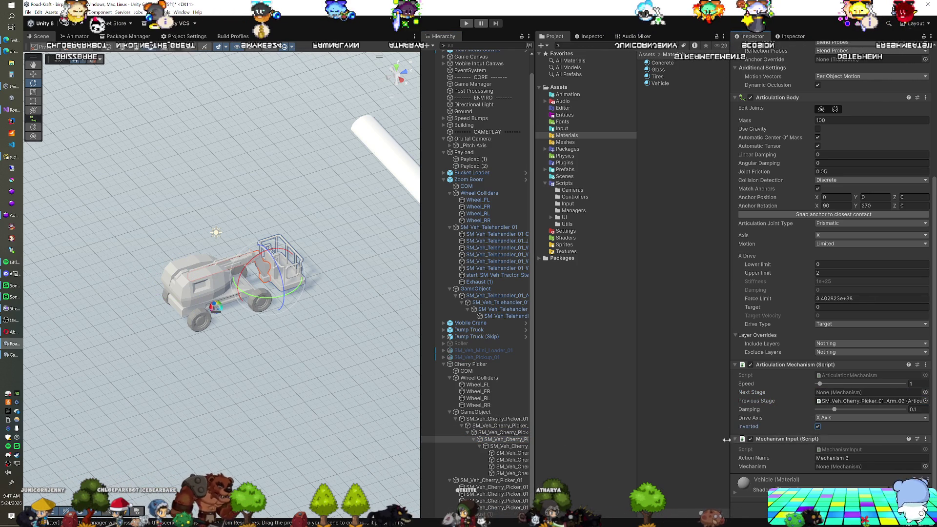
pyautogui.click(511, 447)
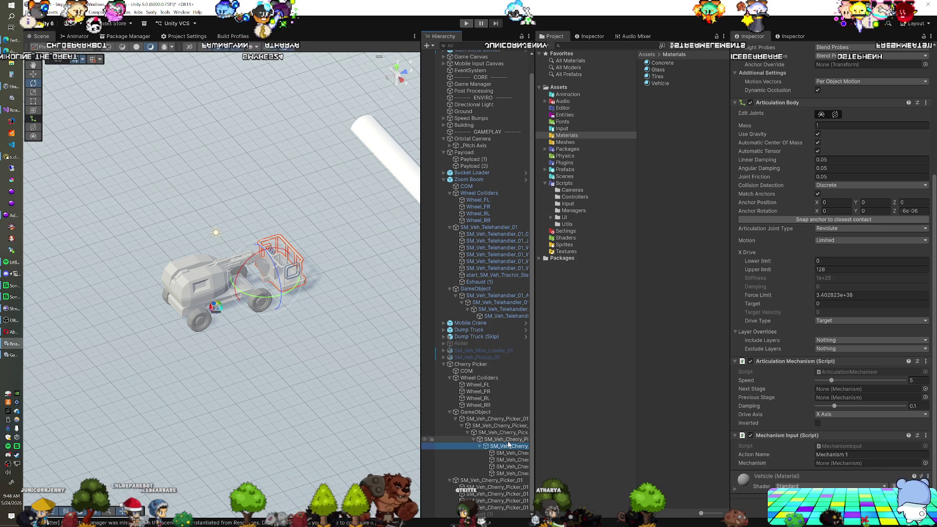
pyautogui.click(467, 23)
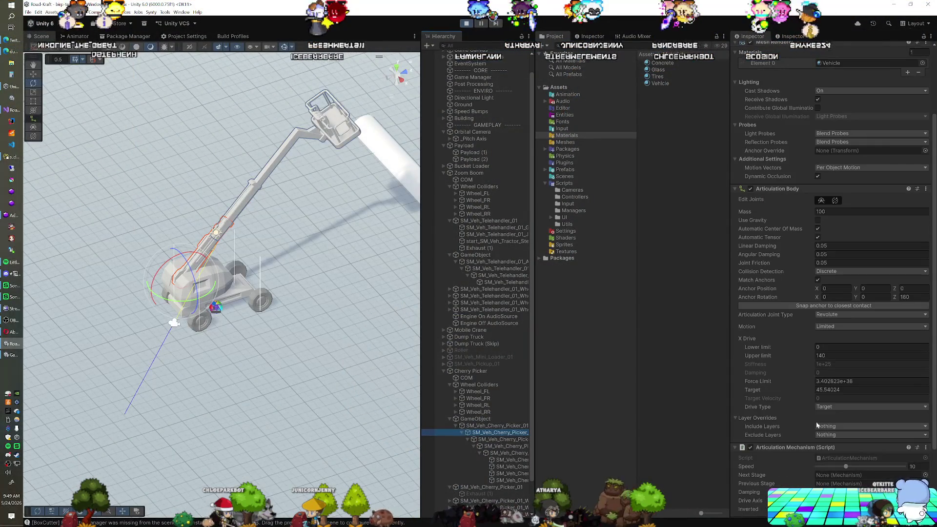
# Disable the stage's Articulation Mechanism and Mechanism Input and lower its X Drive Target to about 41.01.
pyautogui.scroll(-2, 776, 420)
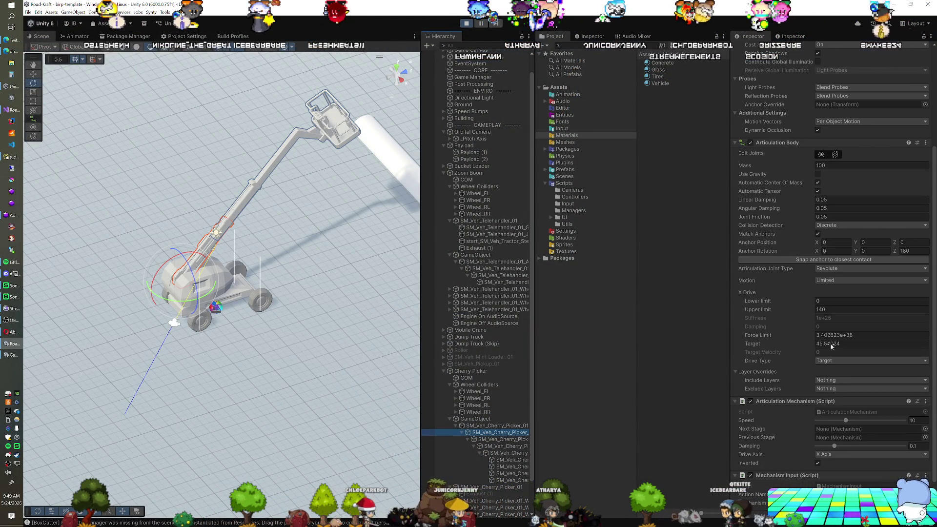
pyautogui.scroll(-2, 792, 359)
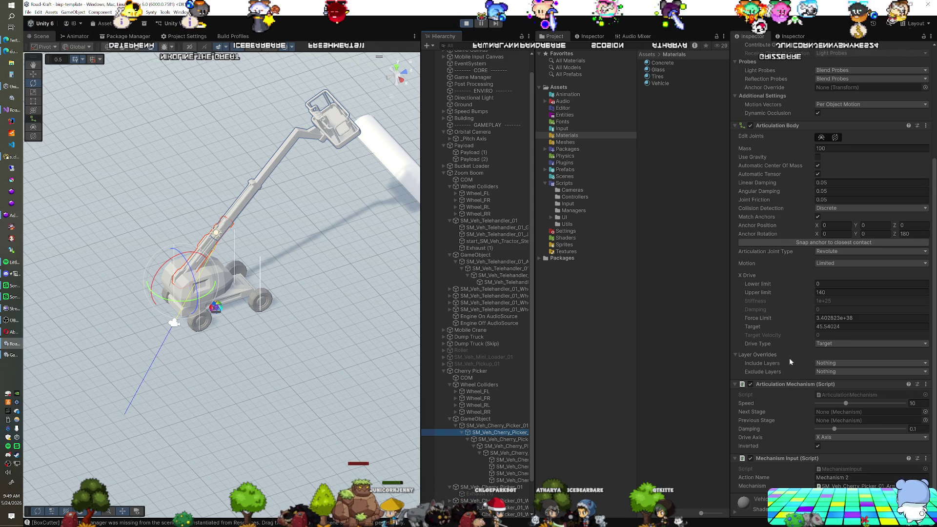
pyautogui.click(751, 384)
pyautogui.click(751, 458)
pyautogui.moveTo(752, 326); pyautogui.dragTo(732, 326)
pyautogui.hotkey('ctrl', 'z')
pyautogui.hotkey('ctrl', 'z')
pyautogui.hotkey('ctrl', 'z')
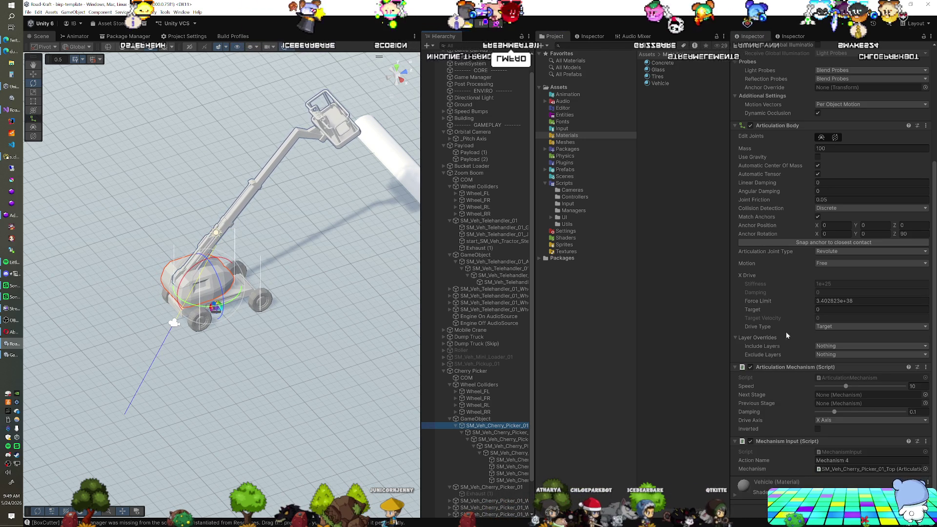
# Set the top's X Drive Target to 12.65, then scrub it lower to swing the top.
pyautogui.click(811, 310)
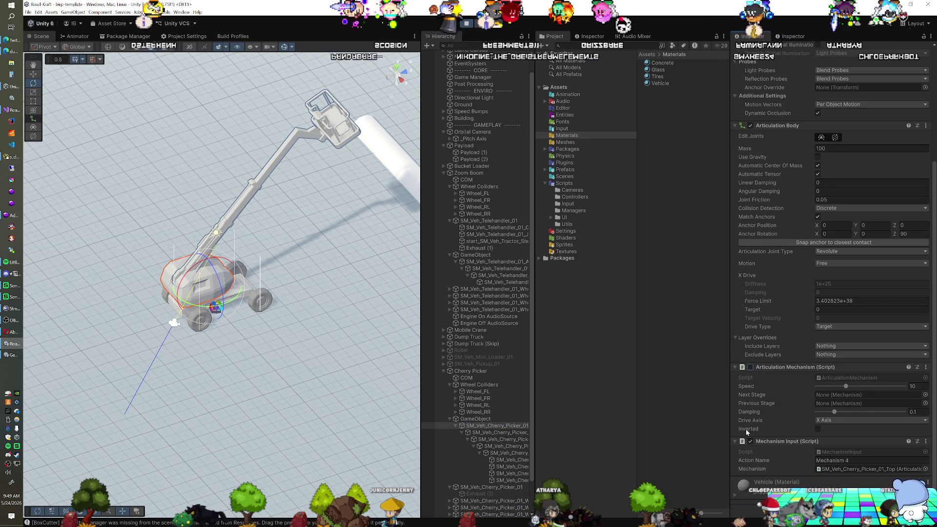
pyautogui.click(797, 312)
pyautogui.write('12.65')
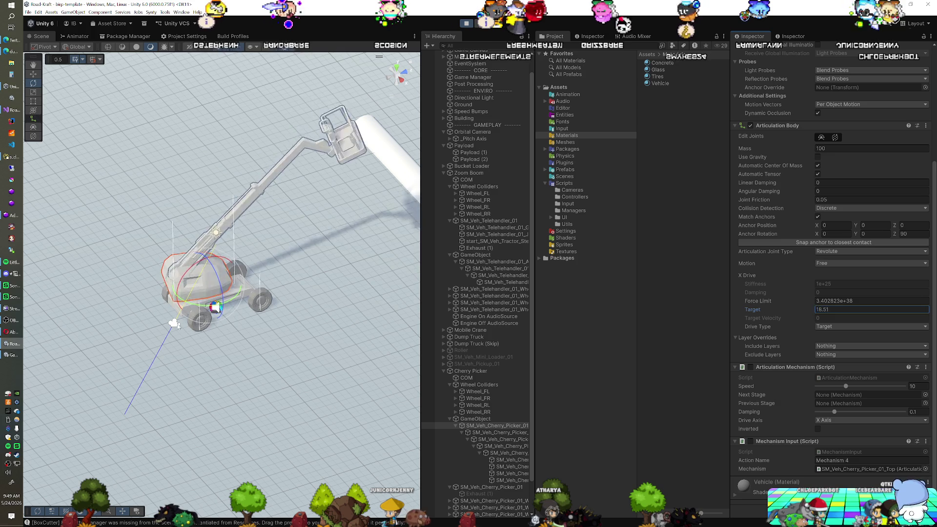
pyautogui.moveTo(18, 320)
pyautogui.mouseDown()
pyautogui.moveTo(768, 325)
pyautogui.moveTo(465, 330)
pyautogui.mouseUp()
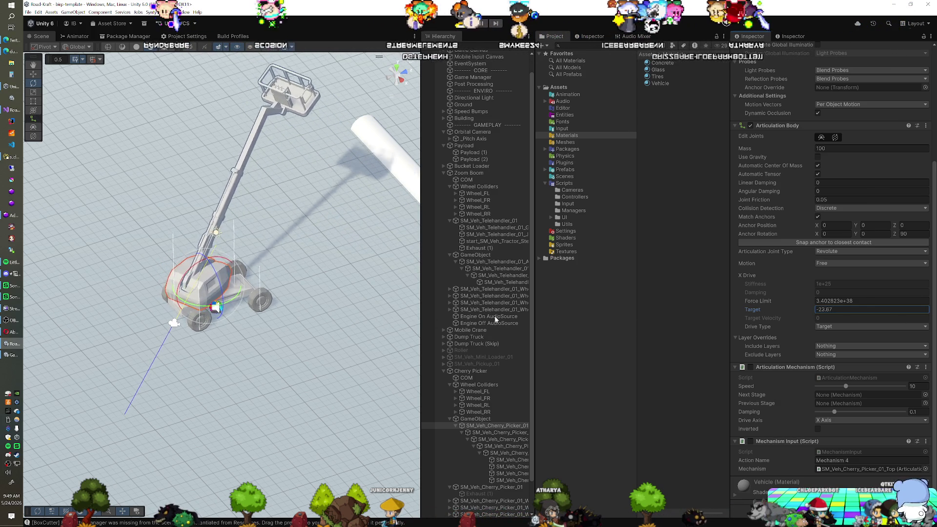
pyautogui.moveTo(757, 328)
pyautogui.mouseDown()
pyautogui.moveTo(578, 316)
pyautogui.moveTo(702, 296)
pyautogui.moveTo(738, 301)
pyautogui.mouseUp()
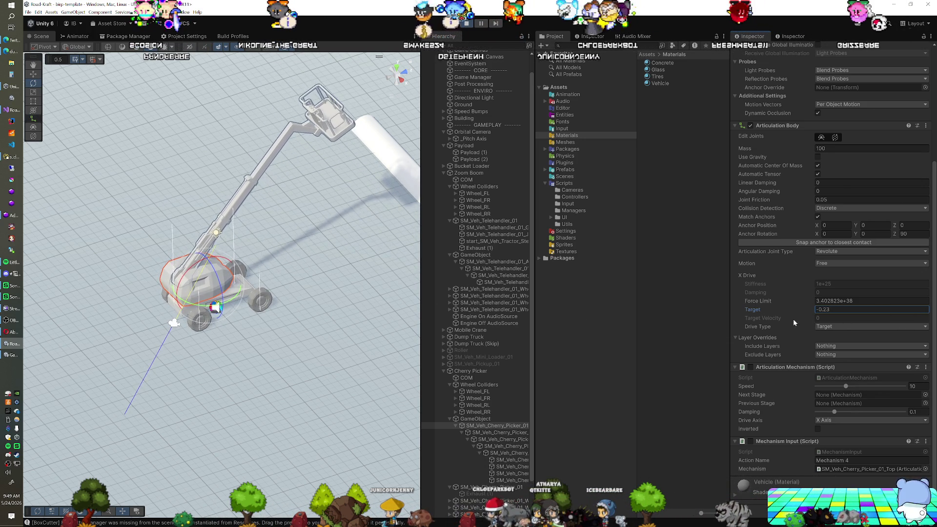
# Re-enable the top's Articulation Mechanism and Mechanism Input and make its drive Inverted.
pyautogui.click(750, 367)
pyautogui.click(751, 442)
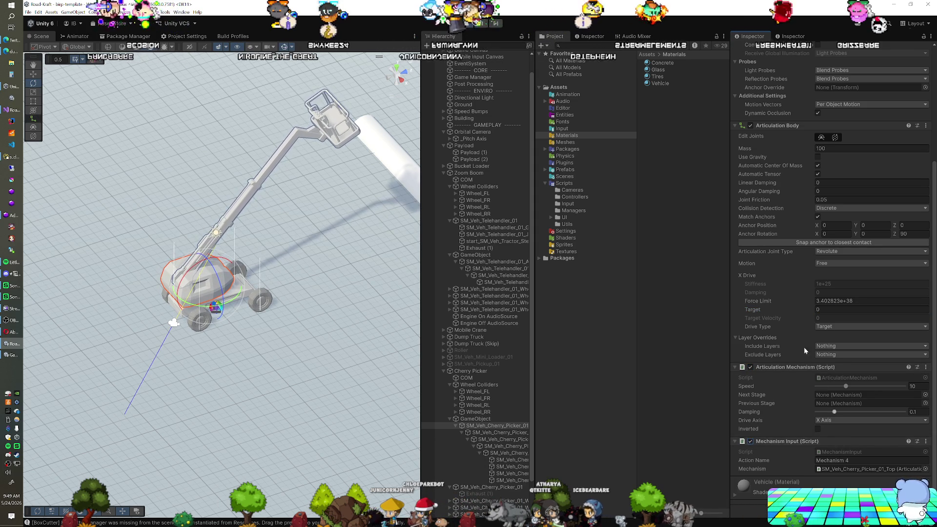
pyautogui.click(820, 428)
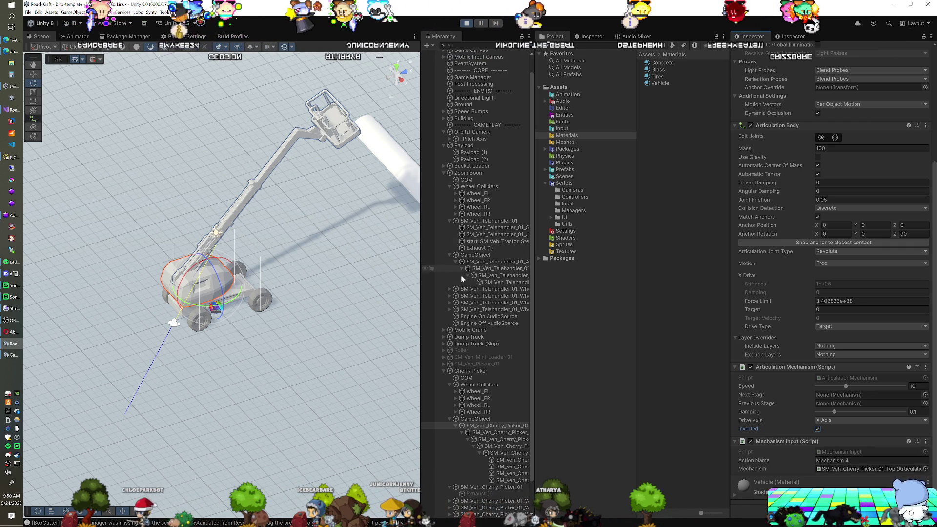
# Inspect SM_Veh_Crane_01_Top's joint limits, then reselect SM_Veh_Cherry_Picker_01_Top.
pyautogui.click(444, 330)
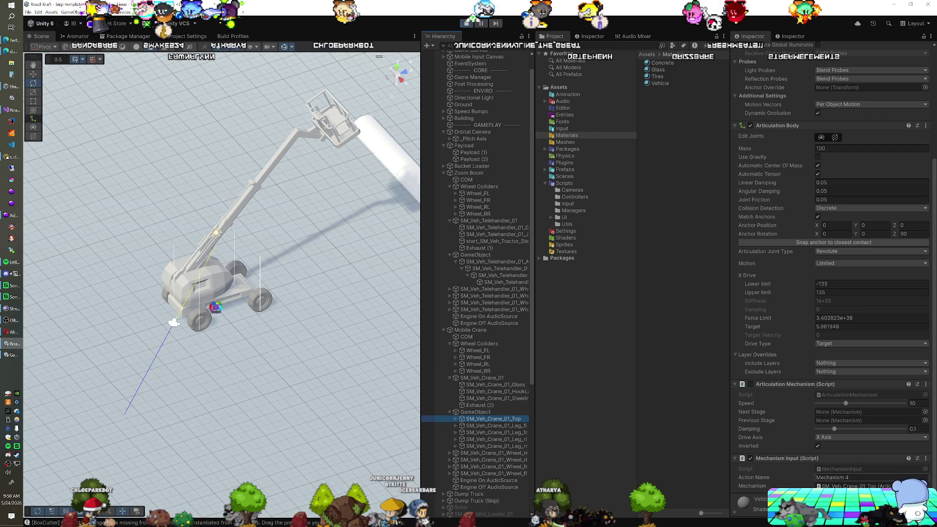
pyautogui.scroll(-10, 485, 400)
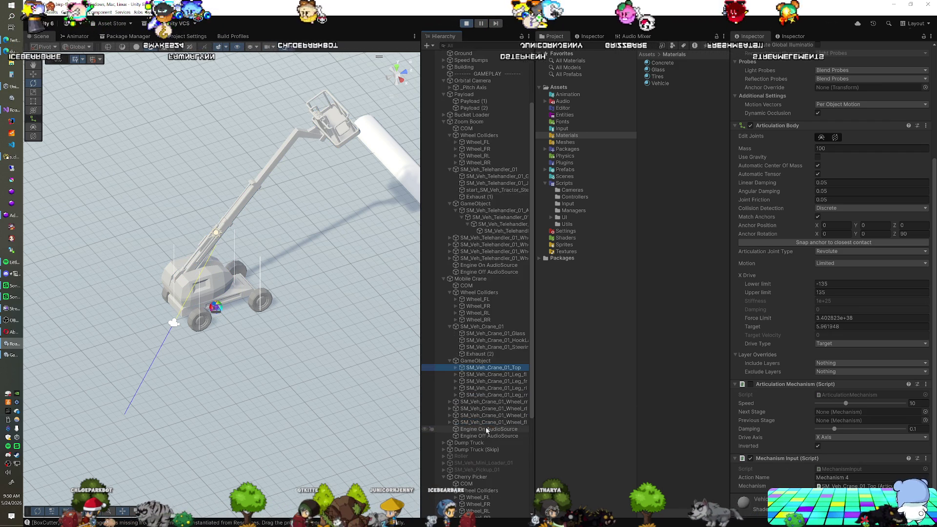
pyautogui.click(494, 392)
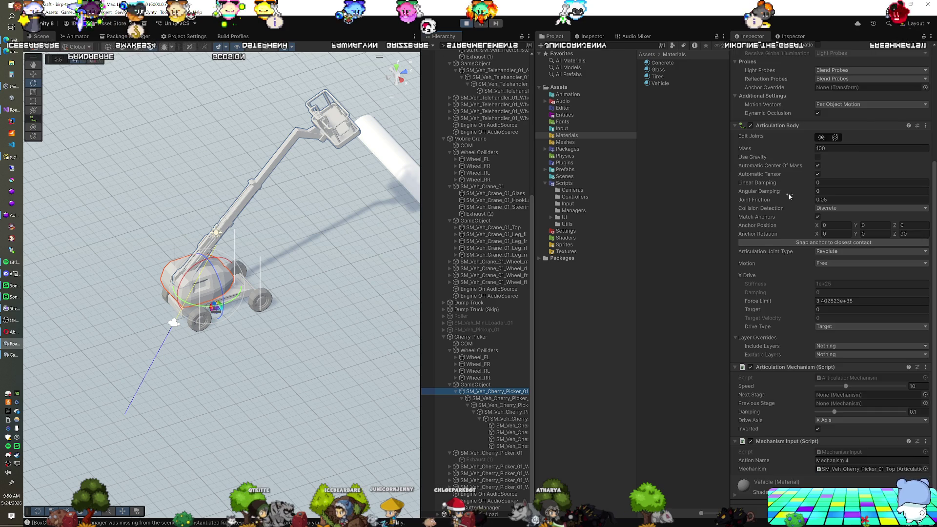
pyautogui.scroll(5, 789, 192)
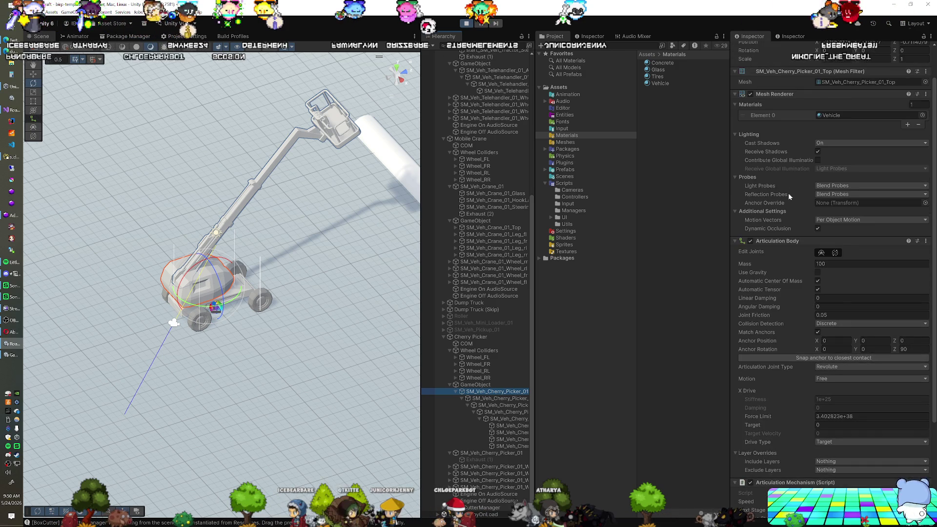
pyautogui.scroll(2, 789, 192)
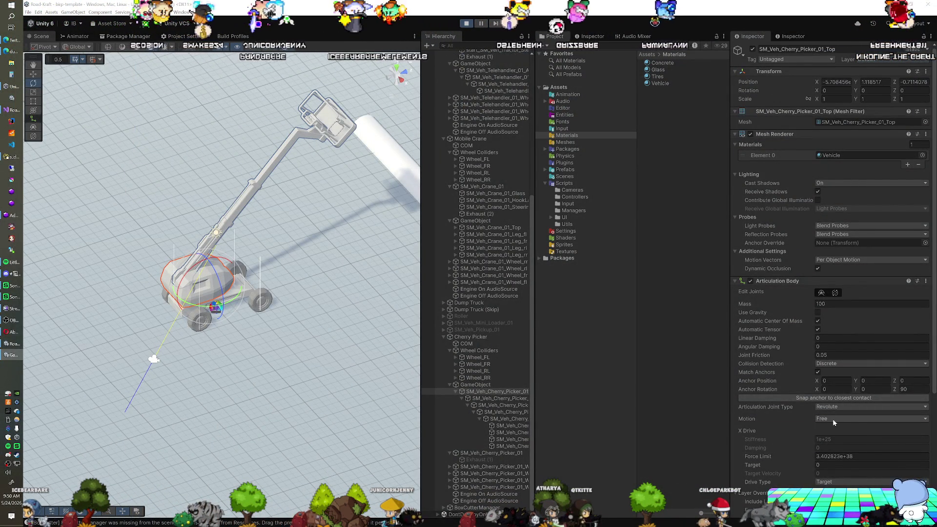
# Switch the top's Articulation Body motion from Free to Limited.
pyautogui.click(833, 419)
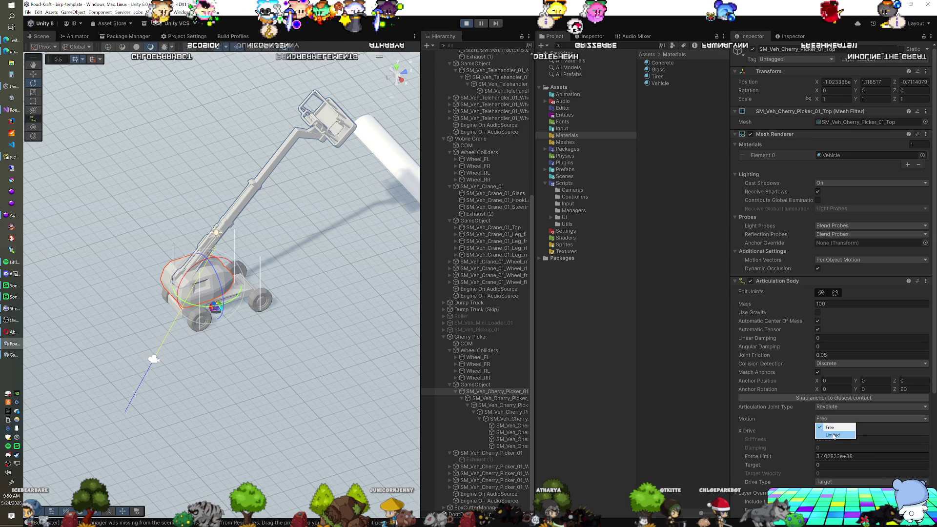
pyautogui.click(828, 432)
pyautogui.scroll(-2, 799, 427)
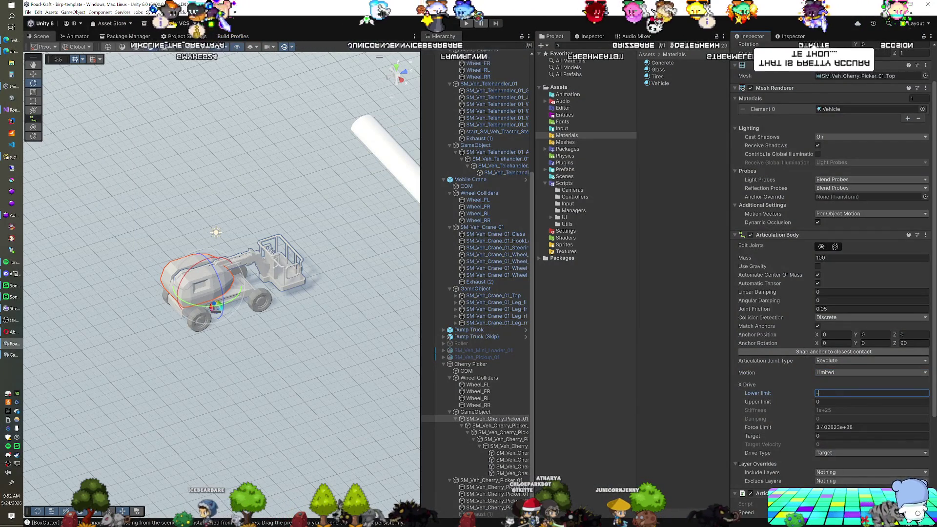
# Limit the top's X Drive rotation to -720 to 720 and run the game.
pyautogui.write('720')
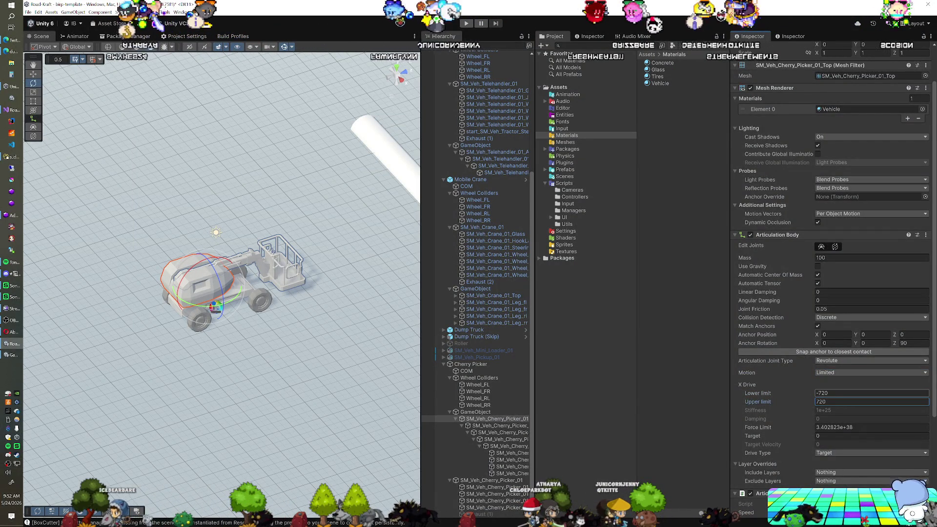
pyautogui.click(468, 23)
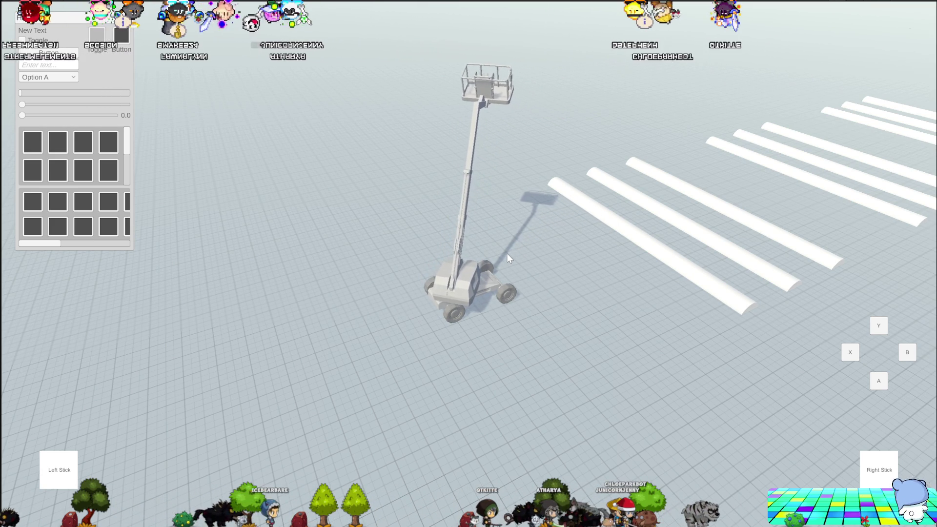
# Orbit the Game view camera around the raised cherry picker lift.
pyautogui.moveTo(370, 286); pyautogui.dragTo(253, 289)
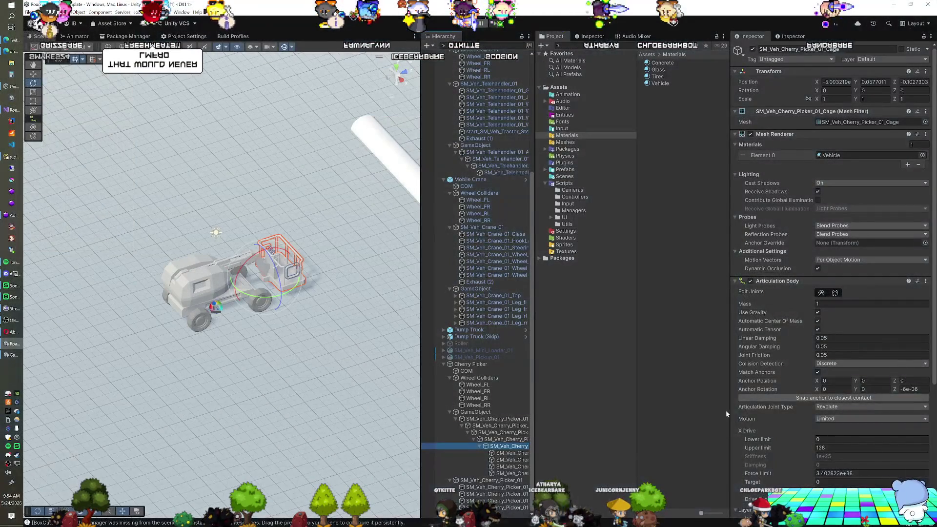
# Set the cage's Articulation Mechanism speed to 10, select Cherry Picker, and show the Prefabs folder.
pyautogui.scroll(-6, 801, 402)
pyautogui.write('10')
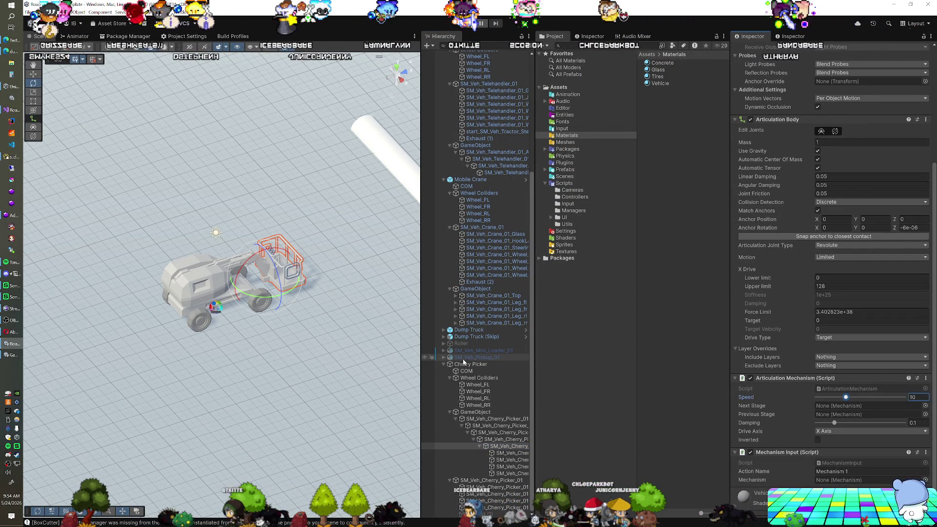
pyautogui.click(463, 364)
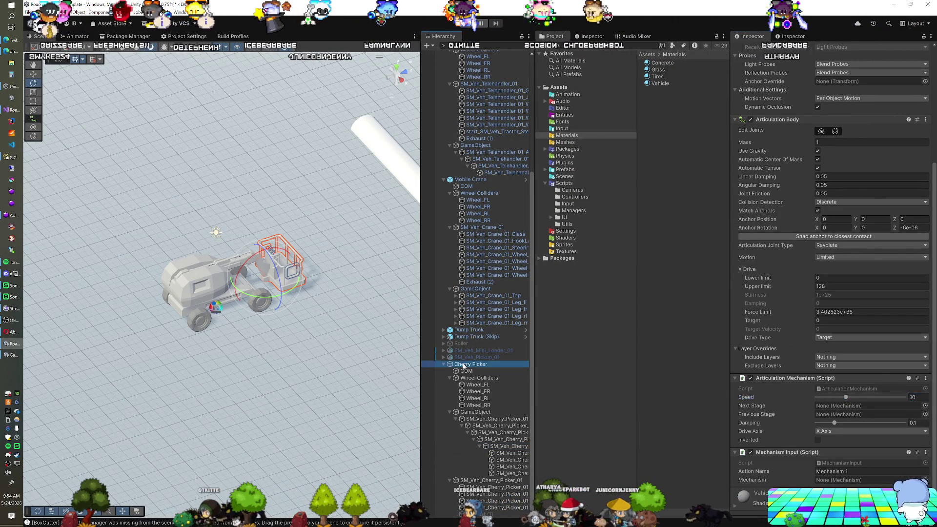
pyautogui.click(566, 170)
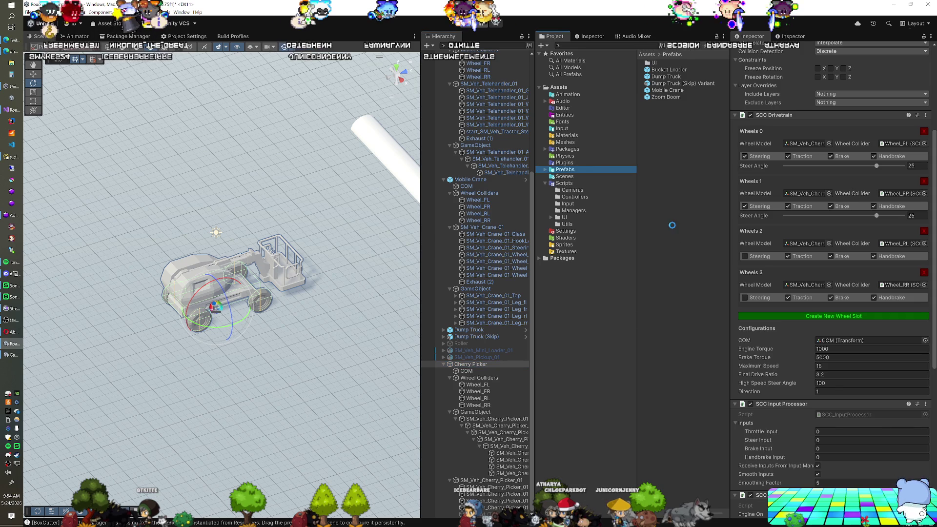
# Move the Cherry Picker to X 17.42, Z -31.98 beside the parked vehicles.
pyautogui.click(464, 365)
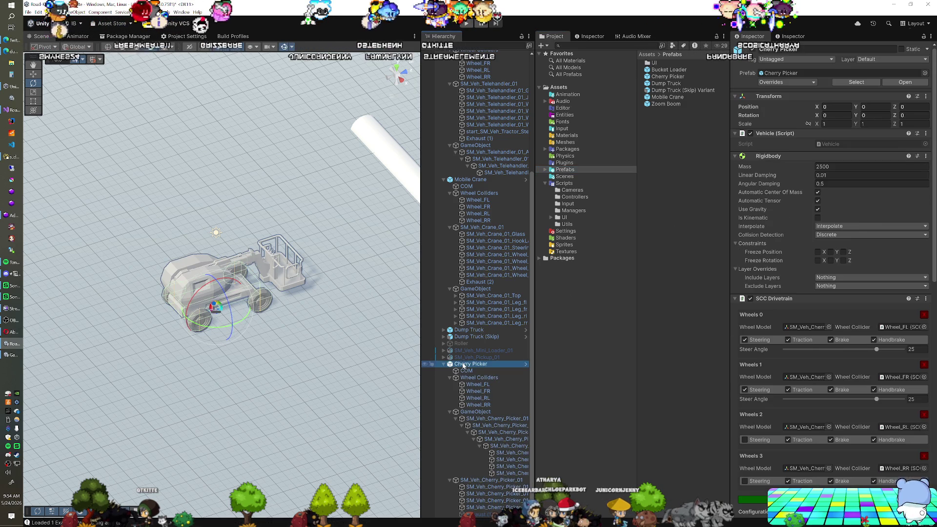
pyautogui.scroll(5, 448, 365)
pyautogui.scroll(-3, 198, 390)
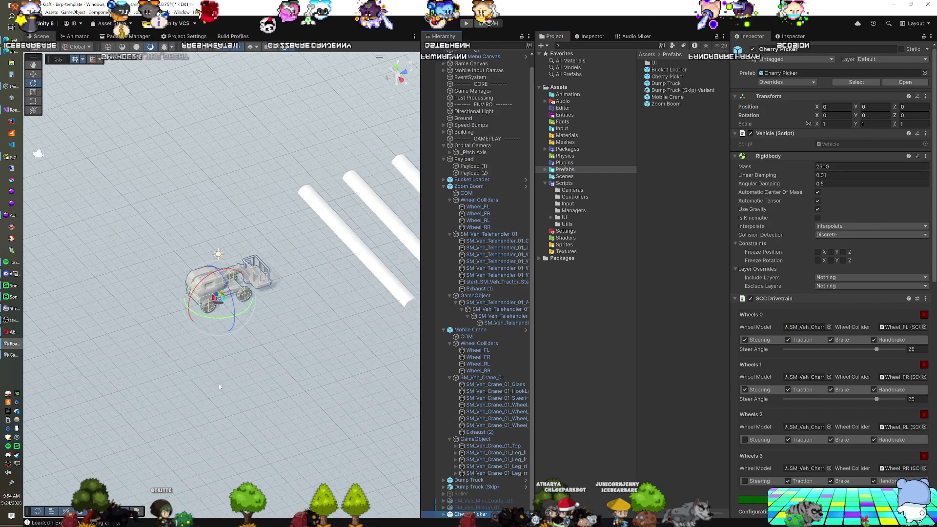
pyautogui.scroll(-5, 303, 332)
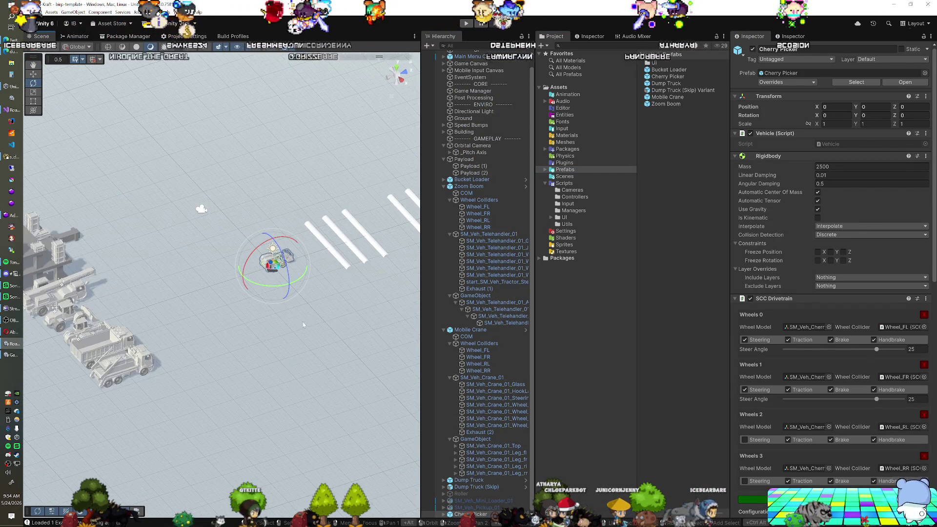
pyautogui.press('w')
pyautogui.moveTo(256, 283)
pyautogui.mouseDown()
pyautogui.moveTo(187, 380)
pyautogui.moveTo(134, 403)
pyautogui.mouseUp()
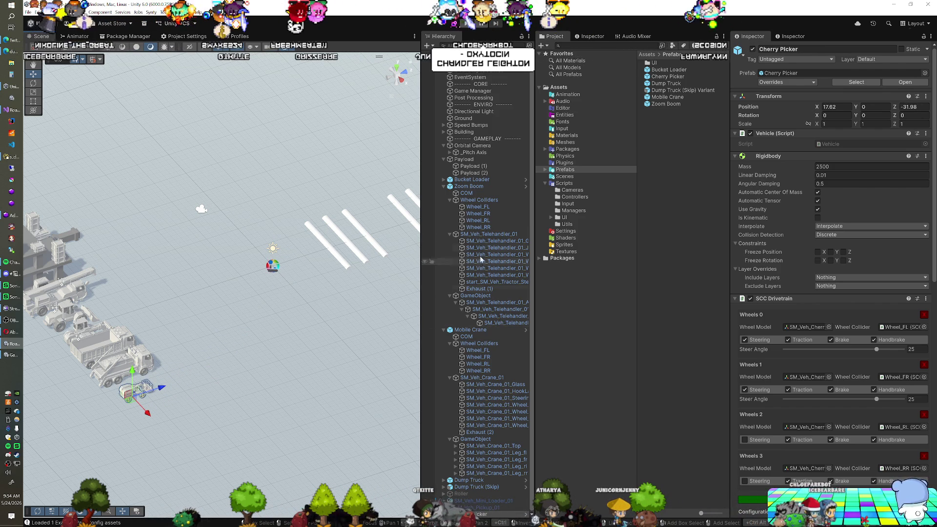
# Collapse the Zoom Boom and Mobile Crane hierarchies and select SM_Veh_Pickup_01.
pyautogui.click(444, 187)
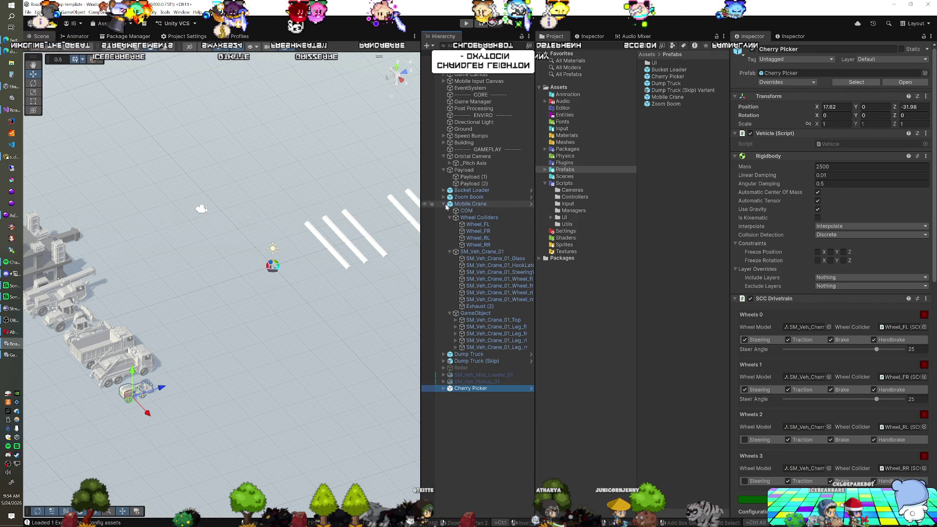
pyautogui.click(445, 204)
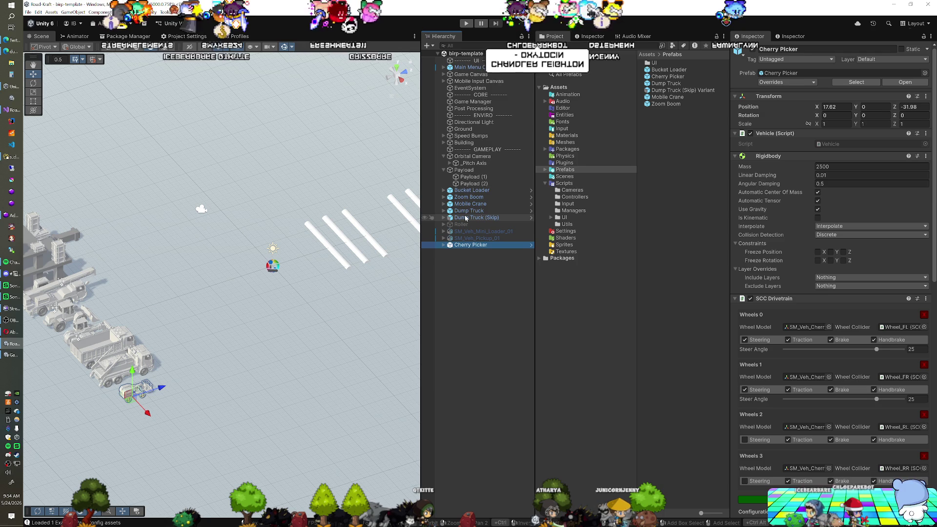
pyautogui.click(469, 238)
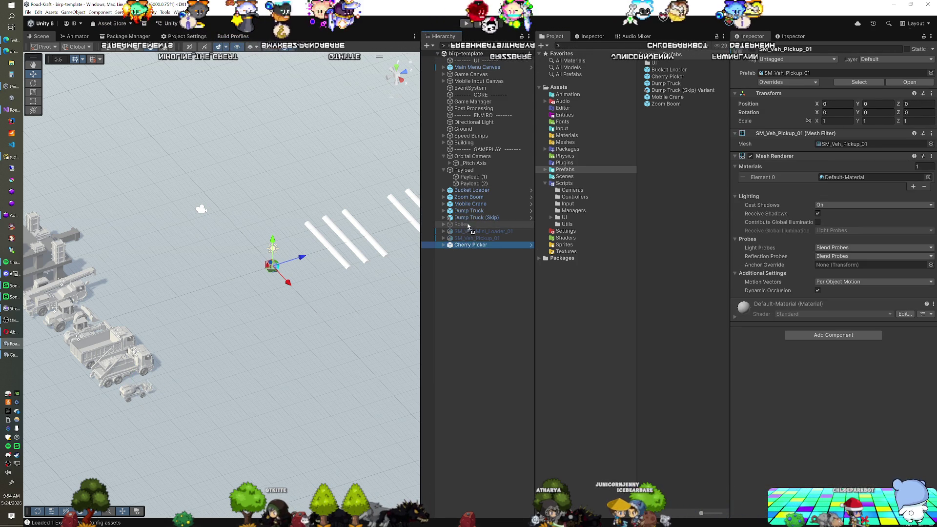
# Place Cherry Picker above Roller, then activate and frame the SM_Veh_Pickup_01 model.
pyautogui.moveTo(469, 226); pyautogui.dragTo(469, 225)
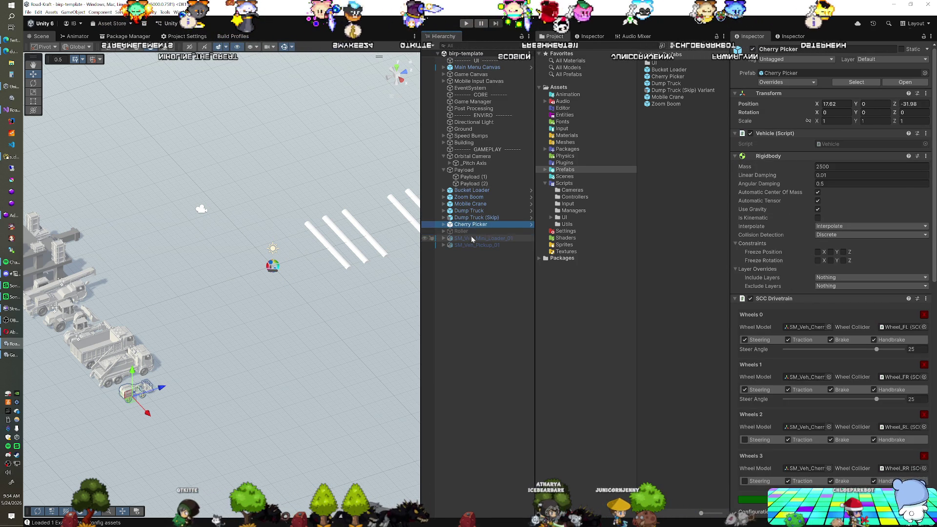
pyautogui.click(469, 248)
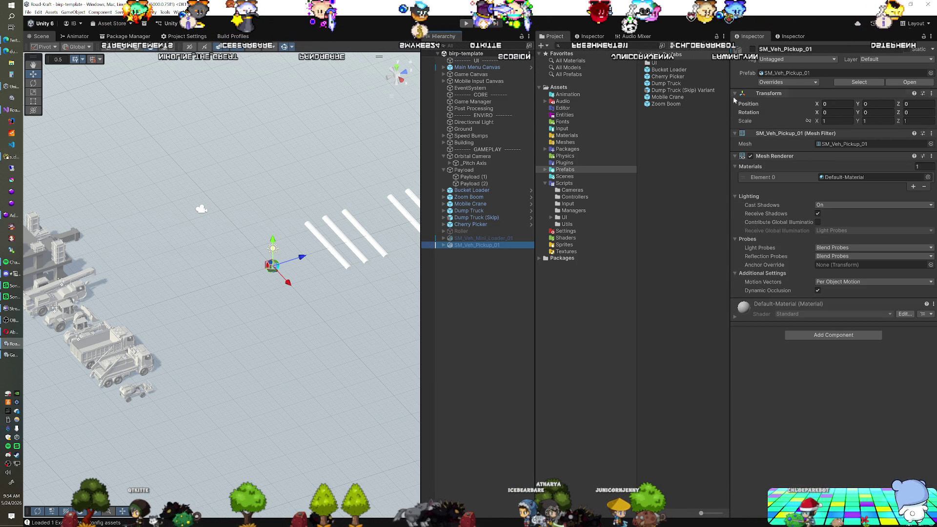
pyautogui.click(753, 49)
pyautogui.scroll(5, 253, 280)
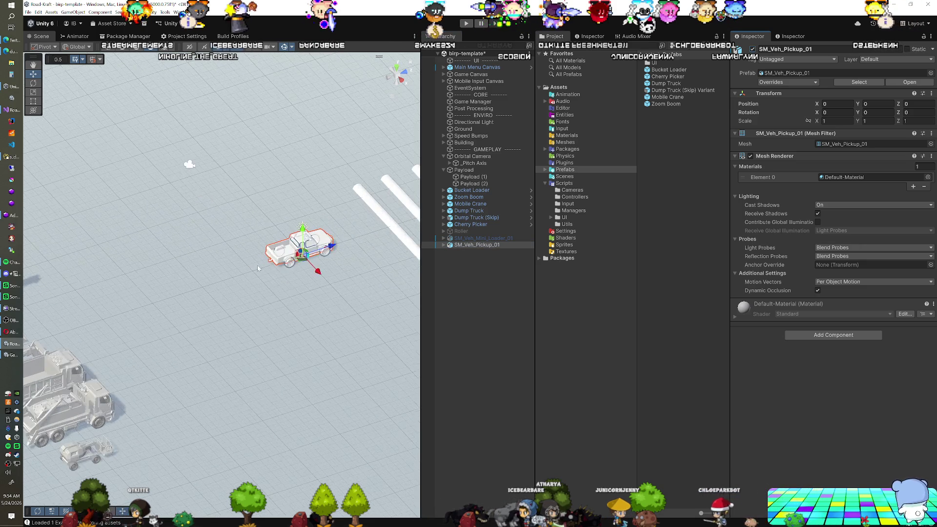
pyautogui.press('f')
pyautogui.moveTo(217, 304); pyautogui.dragTo(142, 306)
pyautogui.scroll(2, 149, 306)
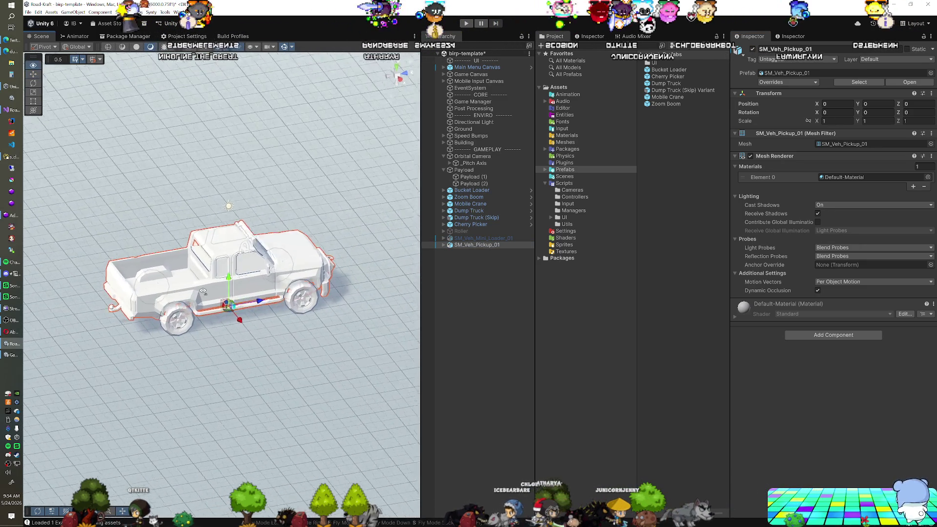
# Select the Bucket Loader to get a Bucket Loader (1) copy.
pyautogui.click(544, 148)
pyautogui.click(545, 148)
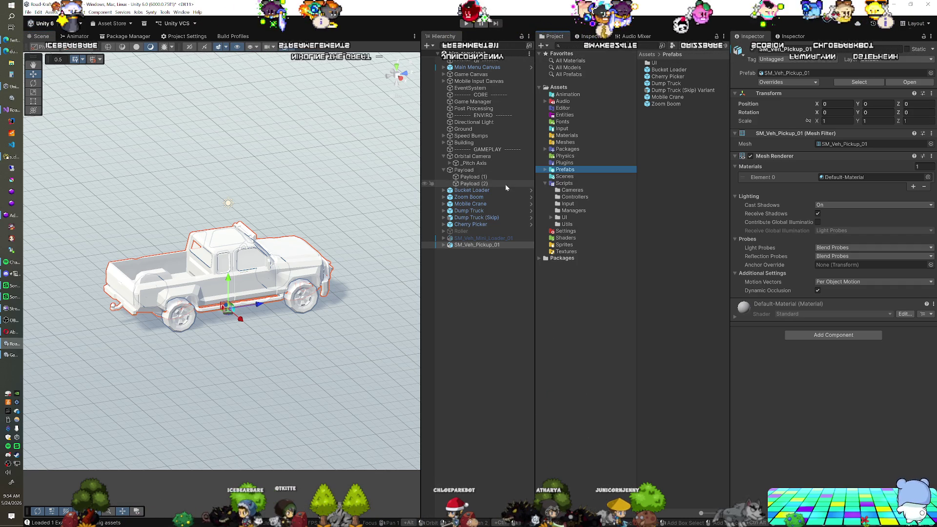
pyautogui.click(476, 191)
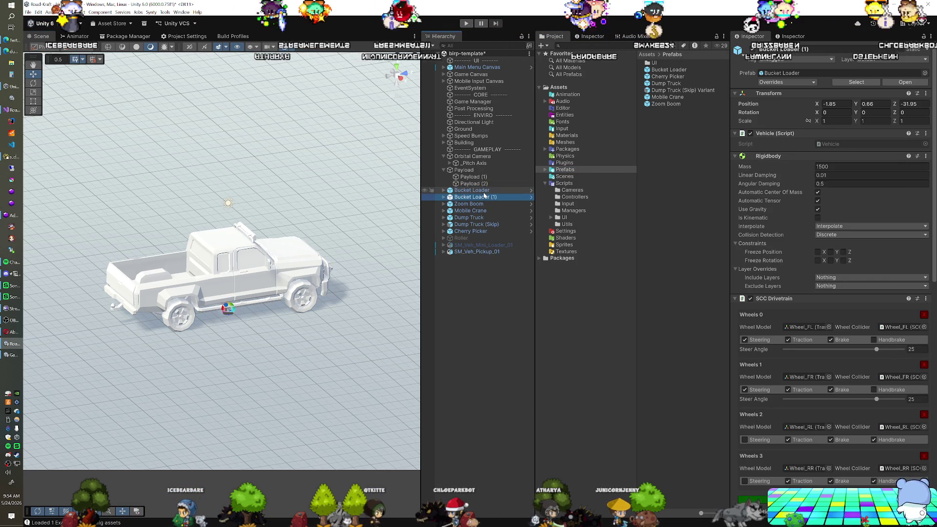
# Unpack the Bucket Loader (1) prefab and rename it Pickup Truck.
pyautogui.rightClick(481, 198)
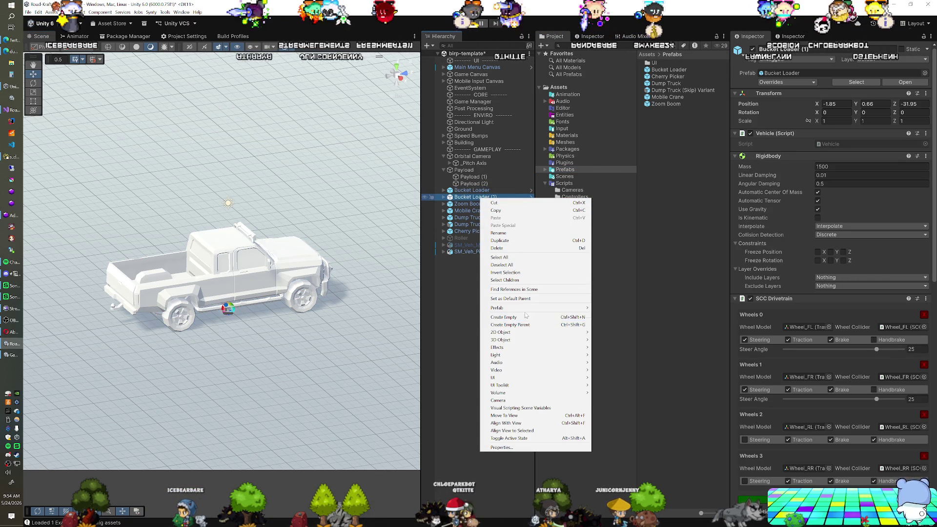
pyautogui.moveTo(518, 308)
pyautogui.click(630, 357)
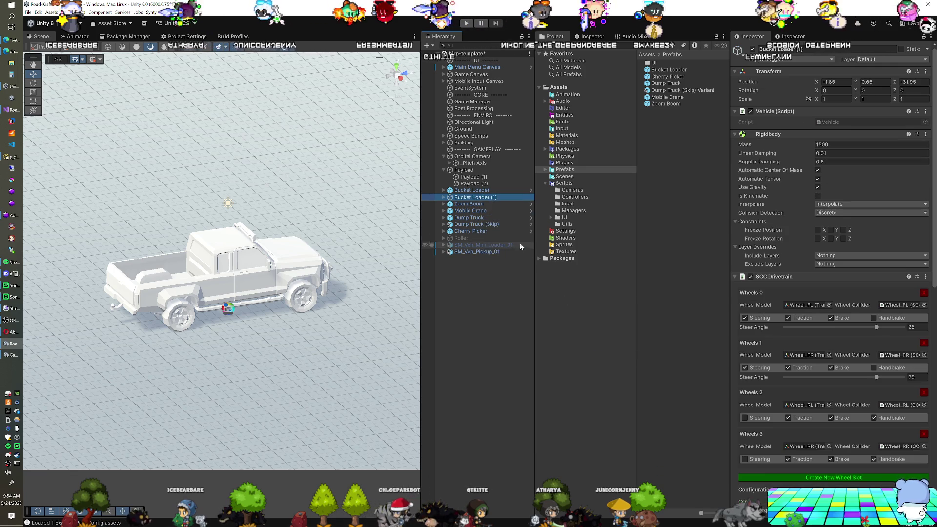
pyautogui.press('F2')
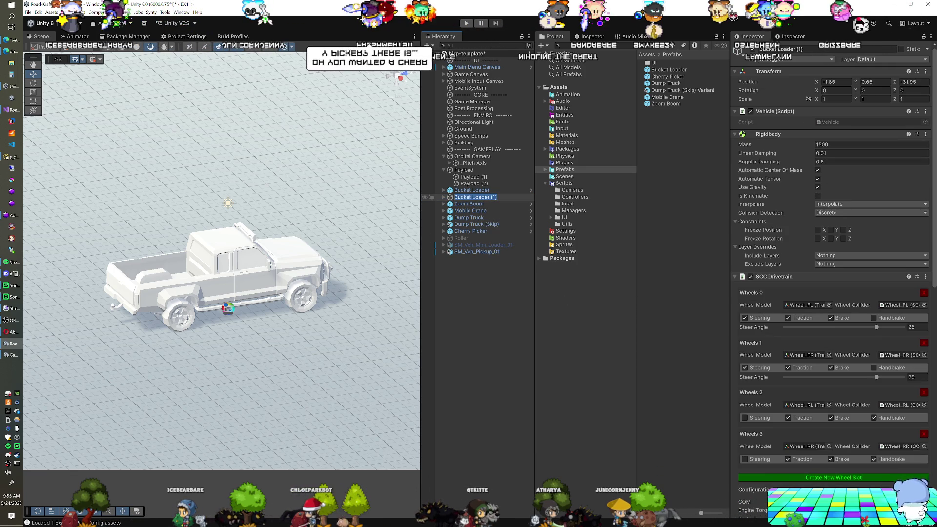
pyautogui.write('Pickup Truck')
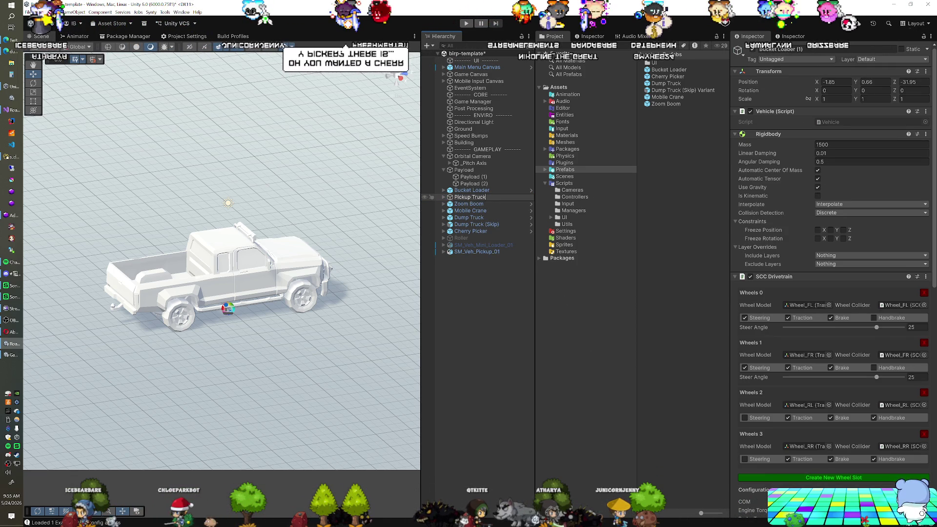
pyautogui.press('Return')
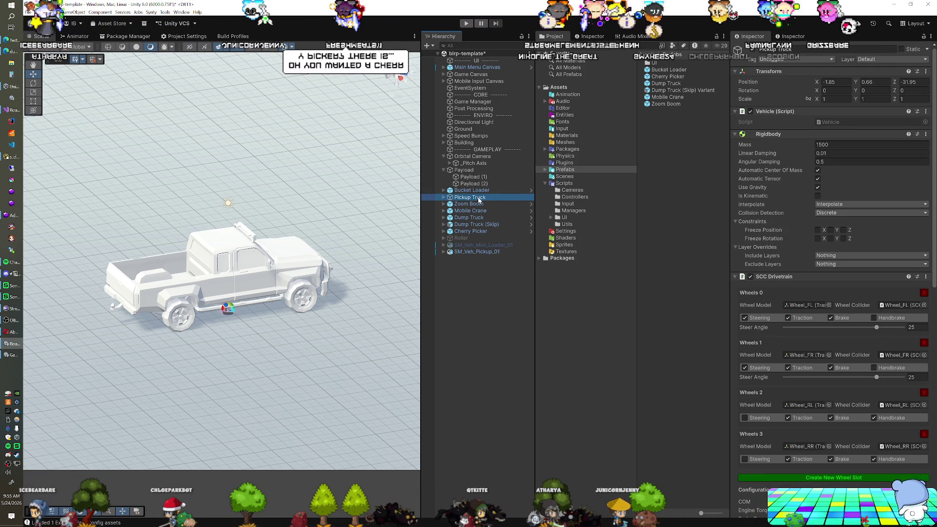
# Reset the Pickup Truck's transform to the origin and raise it slightly above the ground.
pyautogui.rightClick(764, 71)
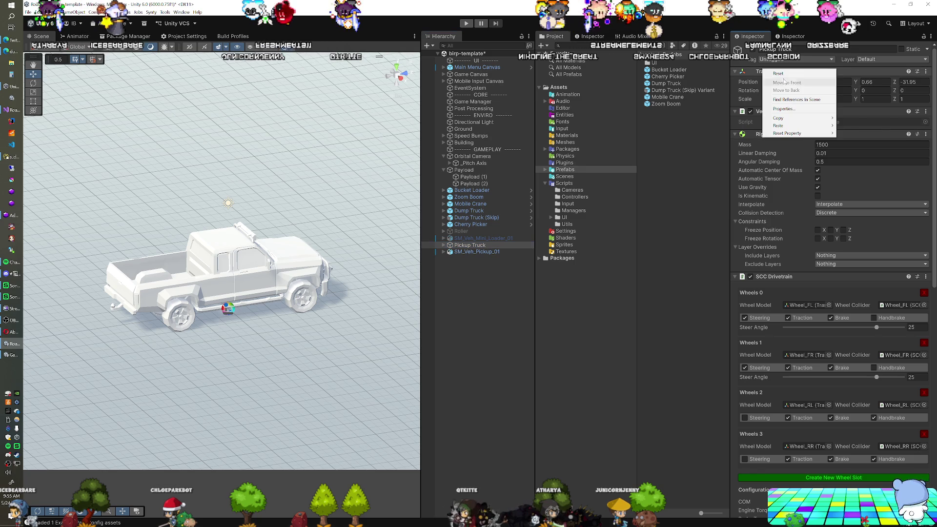
pyautogui.click(779, 73)
pyautogui.click(403, 76)
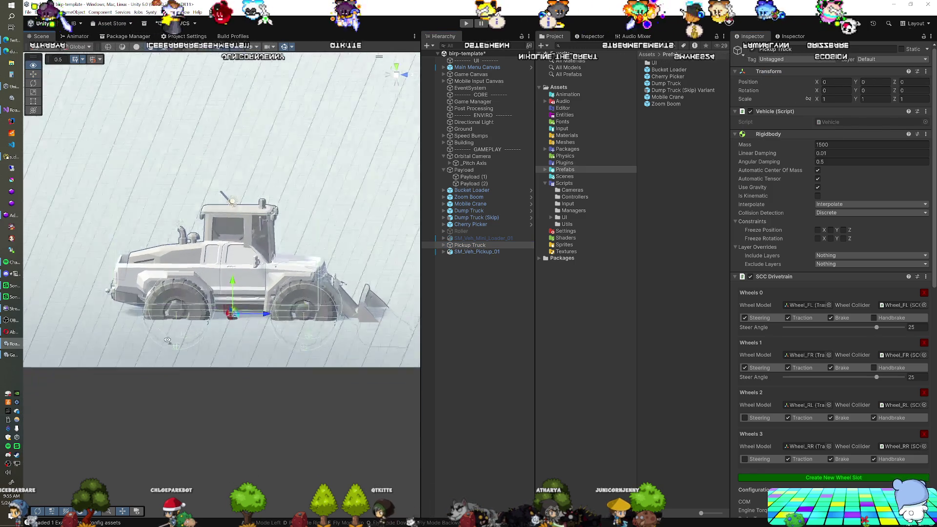
pyautogui.moveTo(235, 293); pyautogui.dragTo(233, 253)
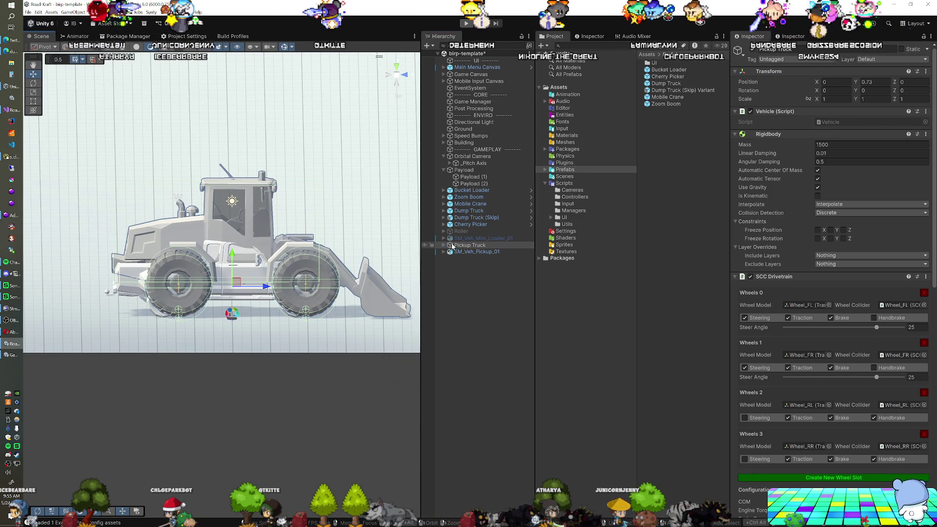
# Remove the loader's front bucket from the child GameObject.
pyautogui.click(466, 273)
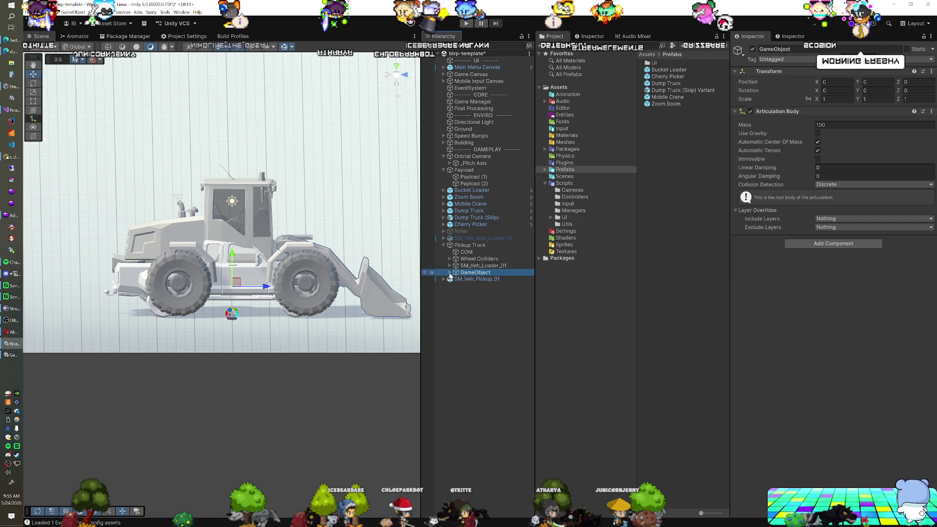
pyautogui.hotkey('ctrl', 'z')
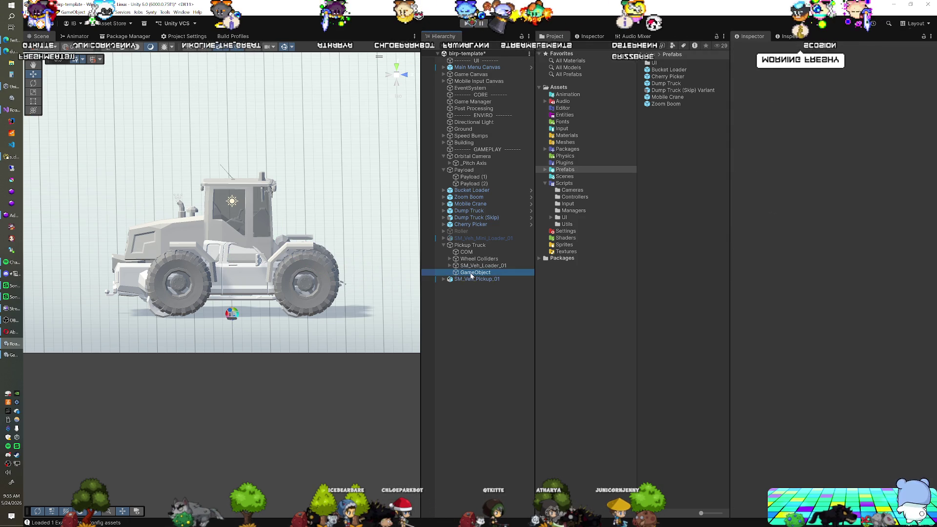
pyautogui.moveTo(254, 312); pyautogui.dragTo(162, 313)
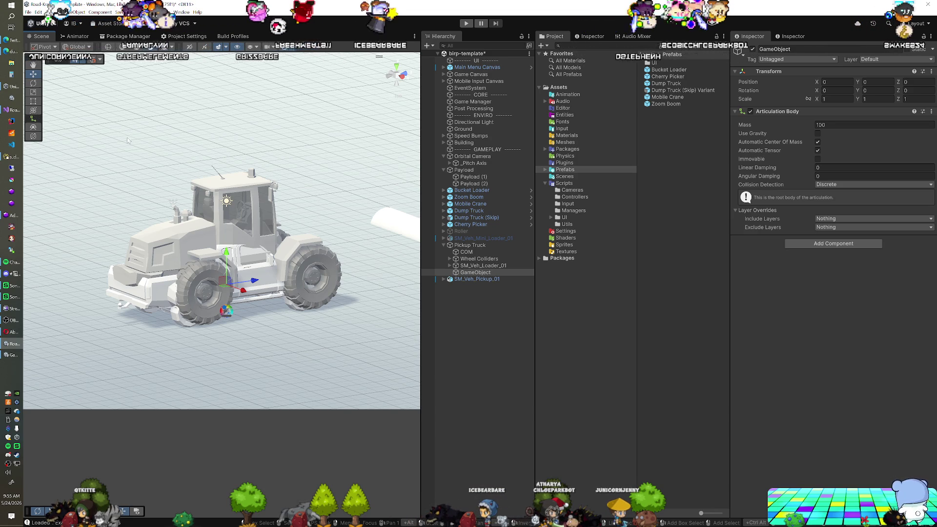
# Move the loader's Exhaust particles onto the SM_Veh_Pickup_01 model.
pyautogui.click(464, 266)
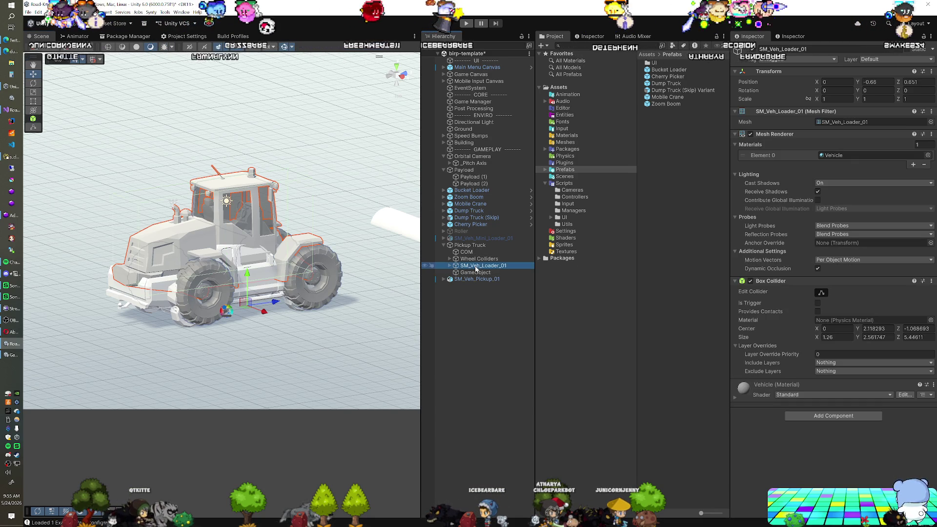
pyautogui.press('Right')
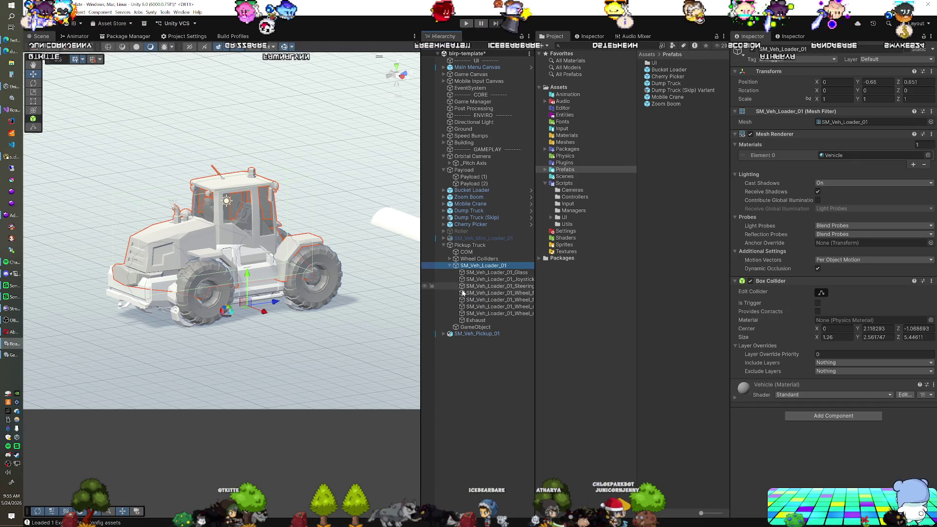
pyautogui.click(473, 321)
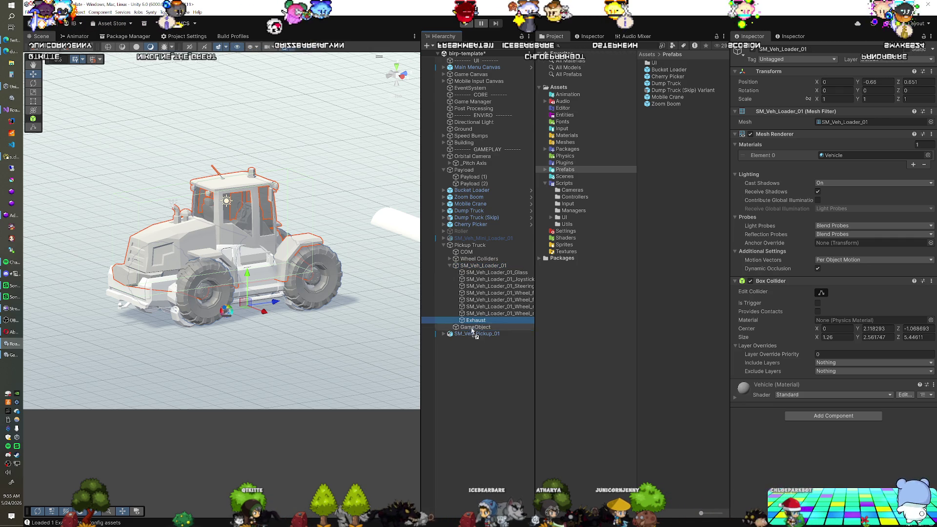
pyautogui.moveTo(474, 337); pyautogui.dragTo(475, 334)
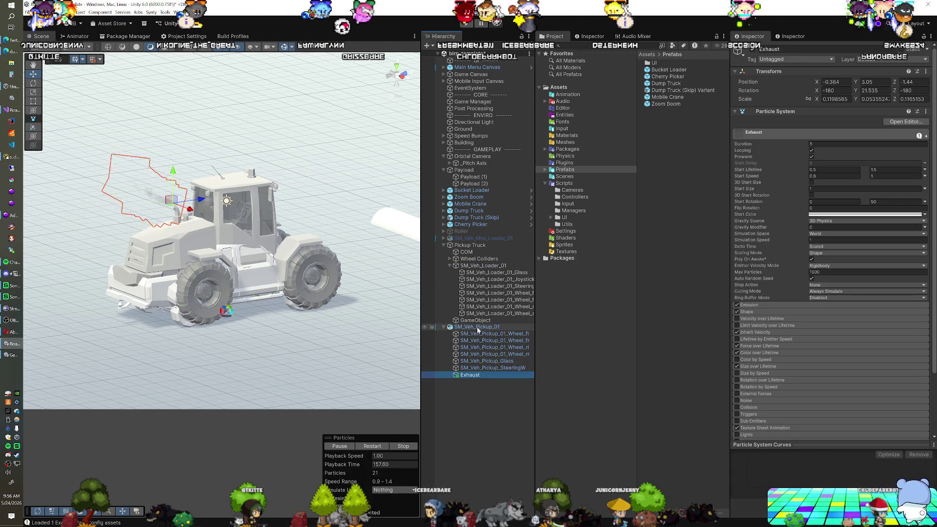
# Delete SM_Veh_Loader_01, nest SM_Veh_Pickup_01 under Pickup Truck, and select its child parts.
pyautogui.click(479, 259)
pyautogui.click(473, 267)
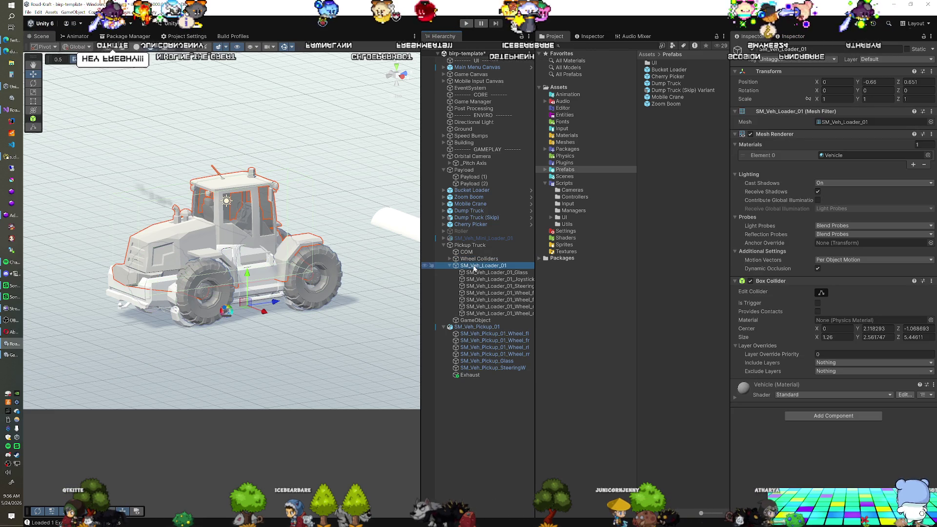
pyautogui.press('Delete')
pyautogui.moveTo(476, 271); pyautogui.dragTo(469, 266)
pyautogui.click(478, 312)
pyautogui.keyDown('shift'); pyautogui.click(495, 280); pyautogui.keyUp('shift')
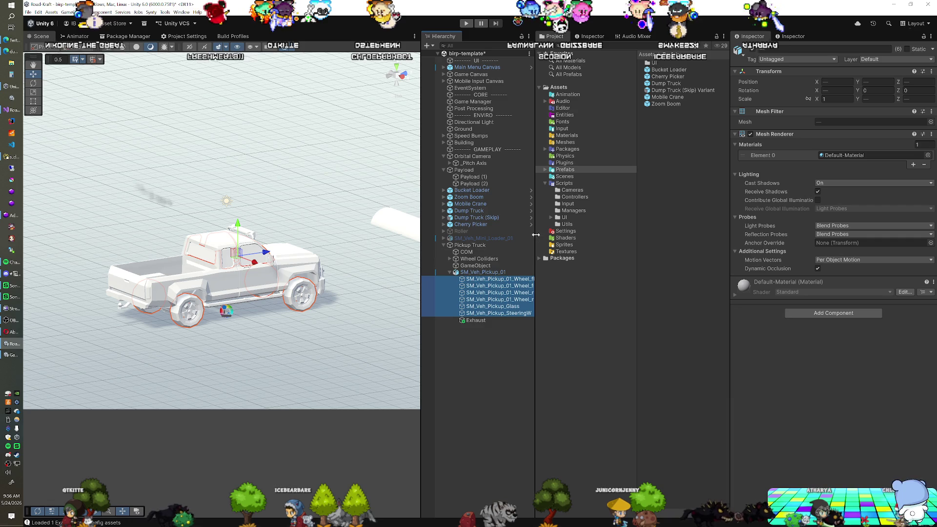
# Apply the Vehicle material to the pickup's body and glass.
pyautogui.keyDown('ctrl'); pyautogui.click(484, 272); pyautogui.keyUp('ctrl')
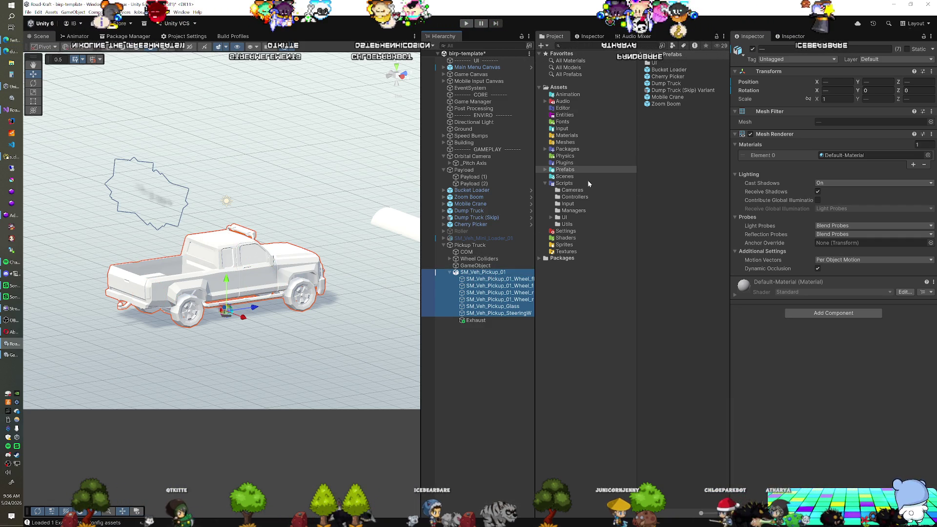
pyautogui.click(565, 136)
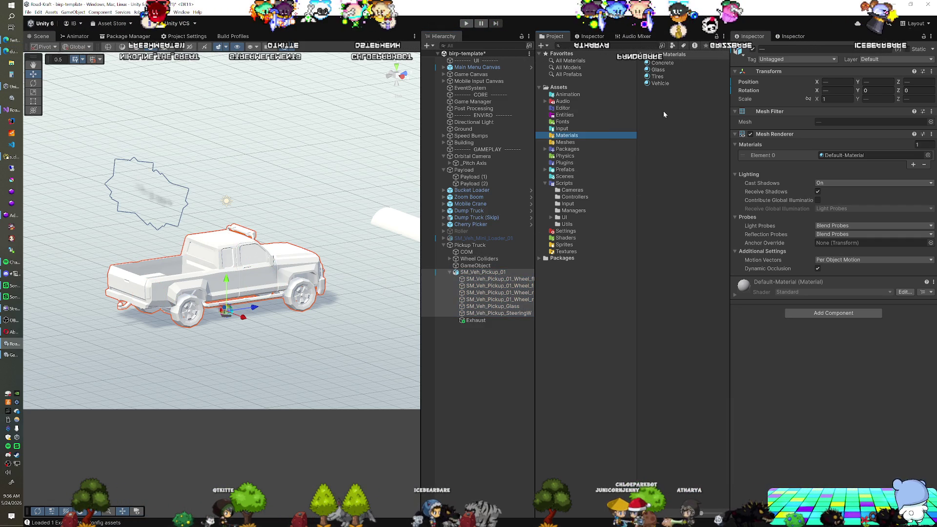
pyautogui.moveTo(836, 159); pyautogui.dragTo(836, 156)
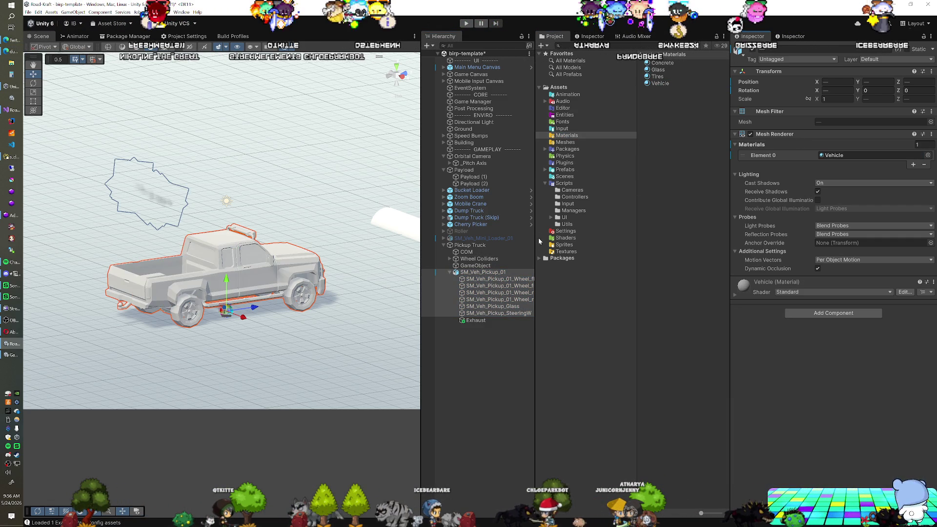
pyautogui.click(507, 306)
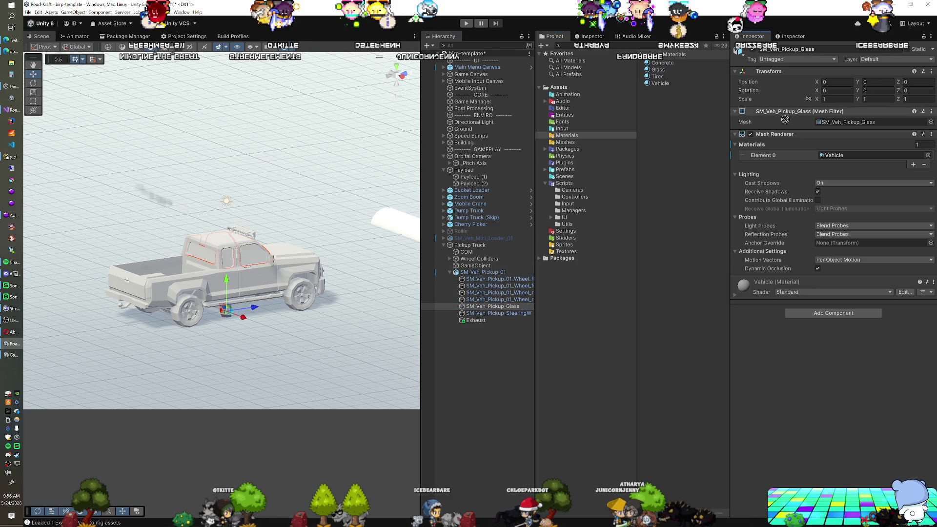
pyautogui.moveTo(840, 154); pyautogui.dragTo(839, 156)
# Apply the Tires material to the pickup's four wheel meshes.
pyautogui.click(508, 278)
pyautogui.keyDown('shift'); pyautogui.click(508, 299); pyautogui.keyUp('shift')
pyautogui.moveTo(657, 76); pyautogui.dragTo(849, 157)
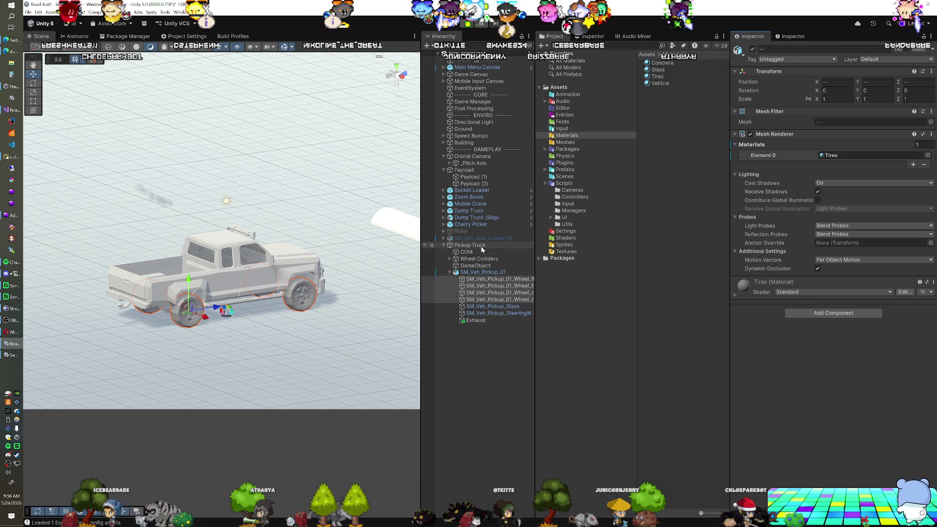
pyautogui.click(450, 261)
# Assign the pickup wheel meshes to the SCC Drivetrain's Wheel Model slots.
pyautogui.click(450, 260)
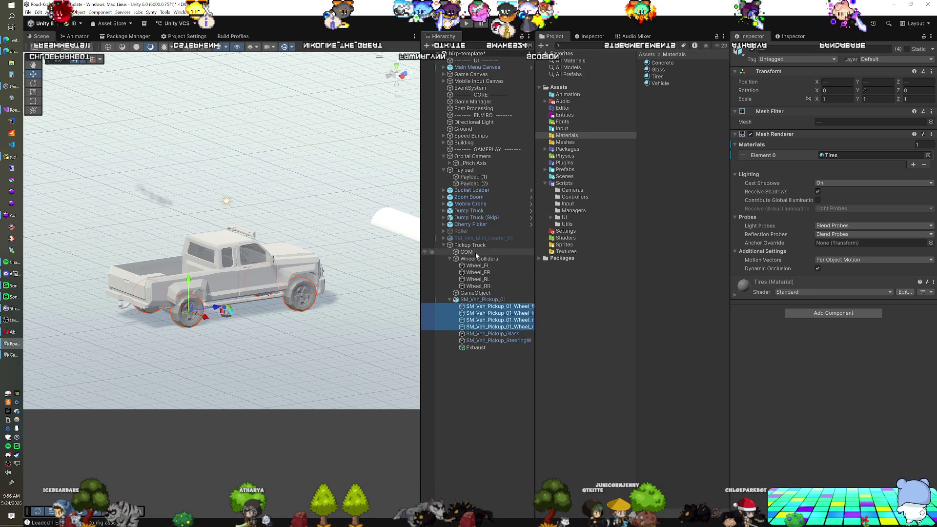
pyautogui.click(470, 245)
pyautogui.scroll(-1, 744, 333)
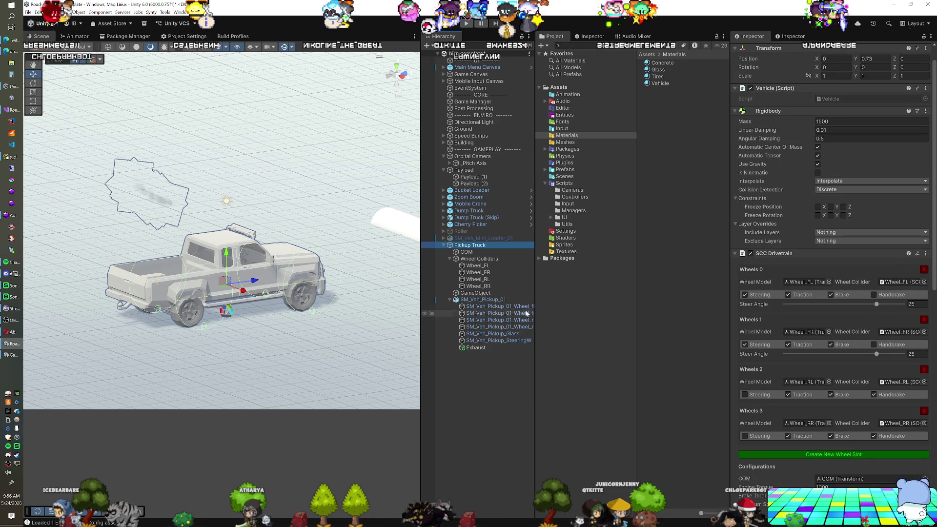
pyautogui.moveTo(517, 311); pyautogui.dragTo(670, 311)
pyautogui.moveTo(898, 282); pyautogui.dragTo(803, 282)
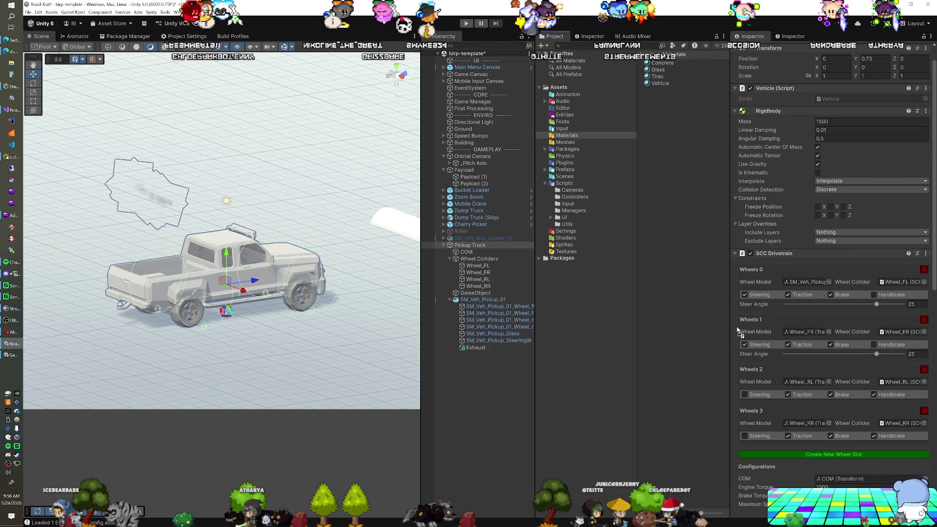
pyautogui.moveTo(499, 321)
pyautogui.mouseDown()
pyautogui.moveTo(803, 382)
pyautogui.moveTo(698, 396)
pyautogui.mouseUp()
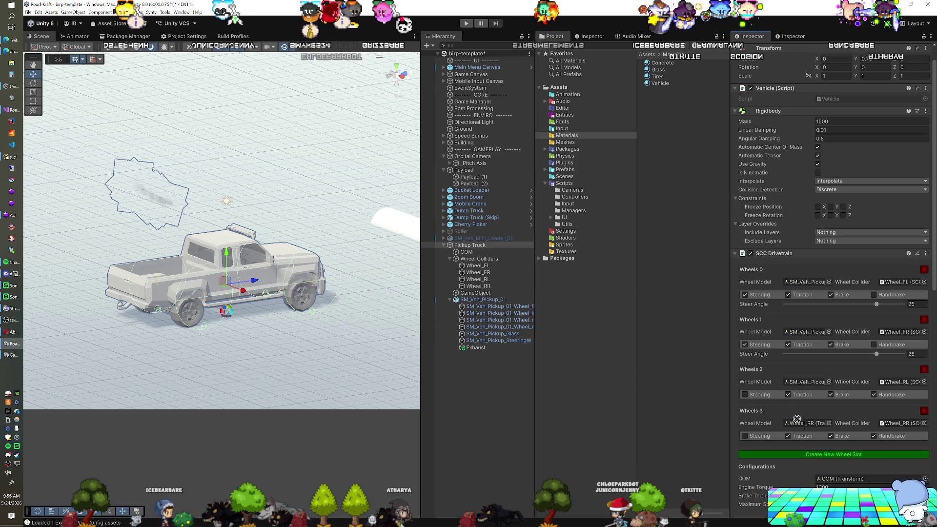
# Link the front-left, front-right and rear-left wheel meshes to their wheel colliders' Wheel Model fields.
pyautogui.click(477, 267)
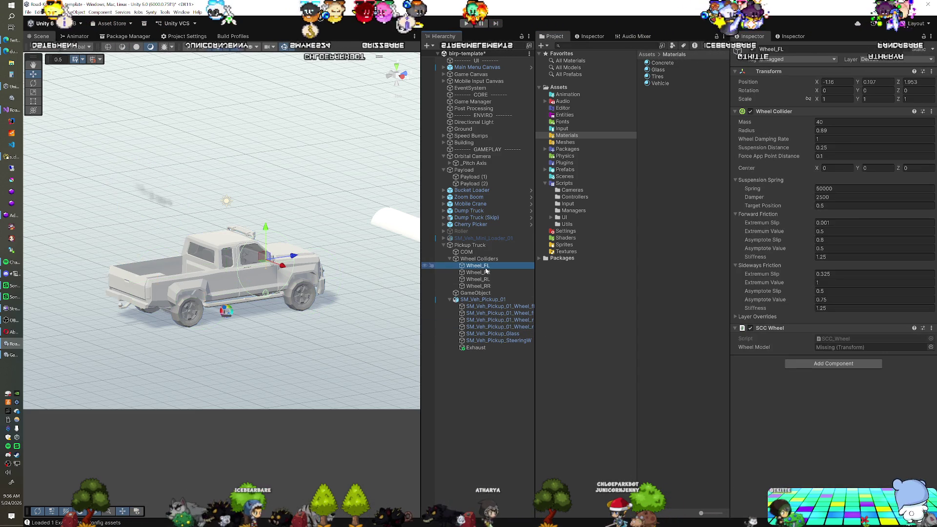
pyautogui.moveTo(498, 307); pyautogui.dragTo(803, 344)
pyautogui.click(478, 272)
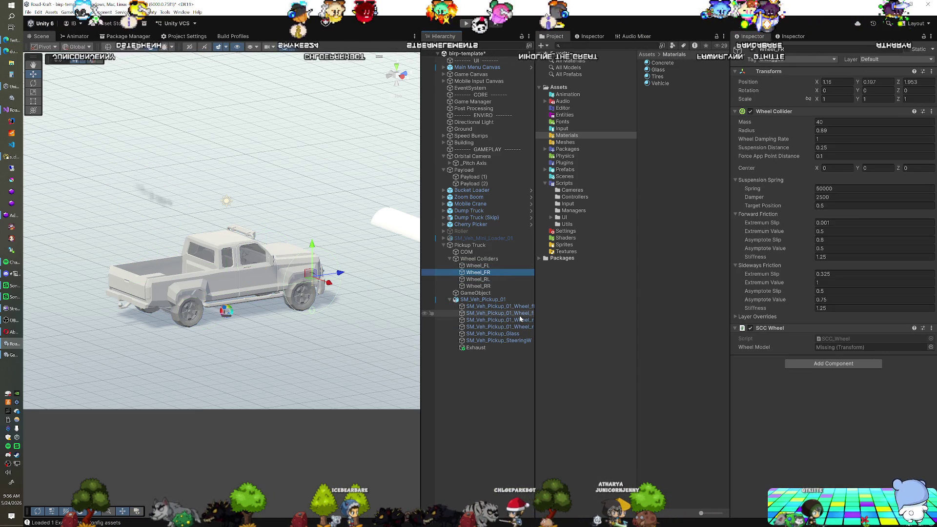
pyautogui.moveTo(520, 319); pyautogui.dragTo(869, 347)
pyautogui.click(478, 279)
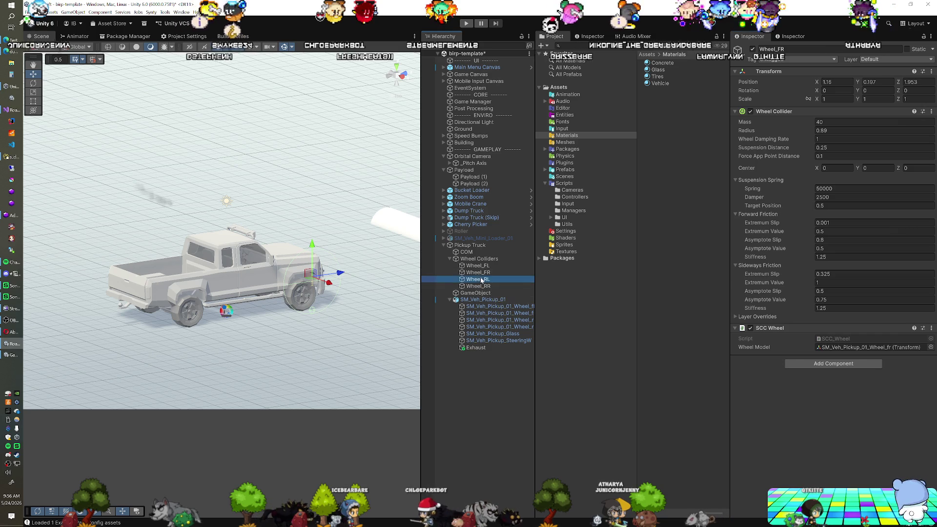
pyautogui.moveTo(508, 323); pyautogui.dragTo(781, 352)
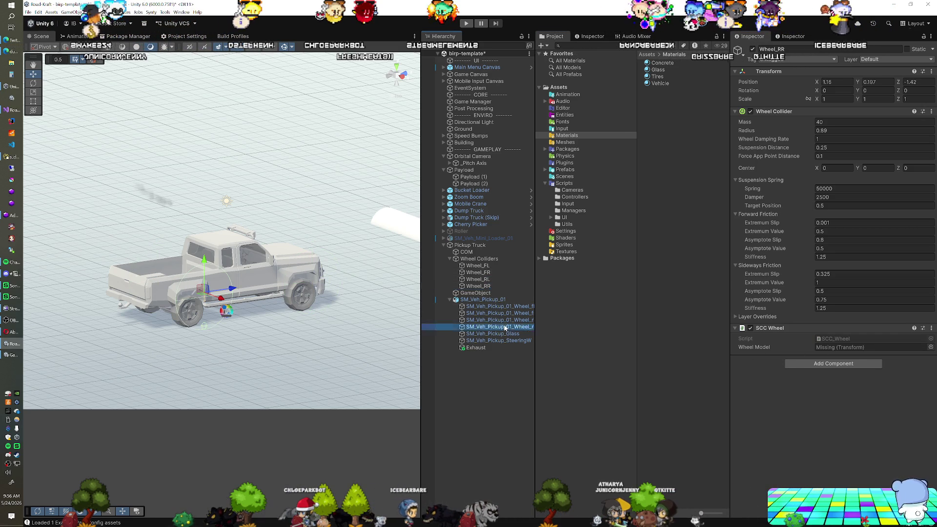
pyautogui.doubleClick(470, 246)
pyautogui.rightClick(234, 299)
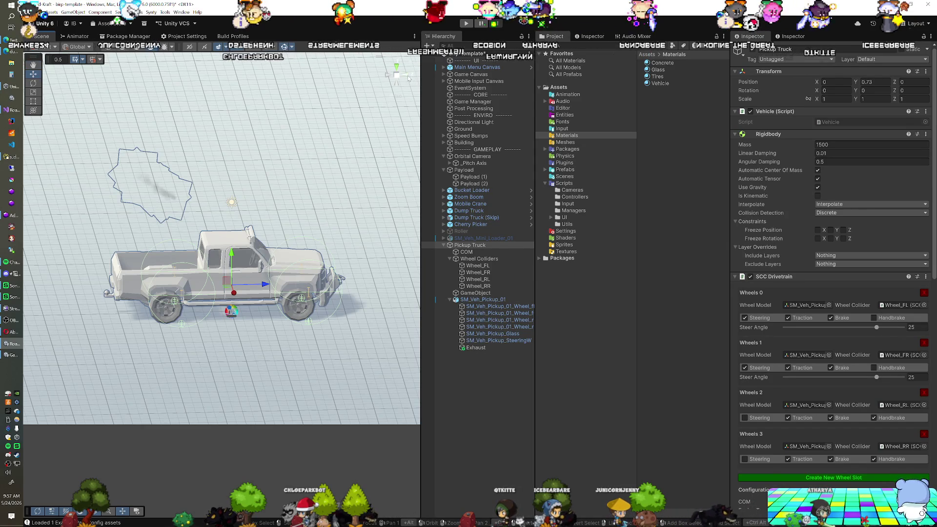
# In the Right side view, move both front wheel colliders back and down onto the front wheel.
pyautogui.click(409, 78)
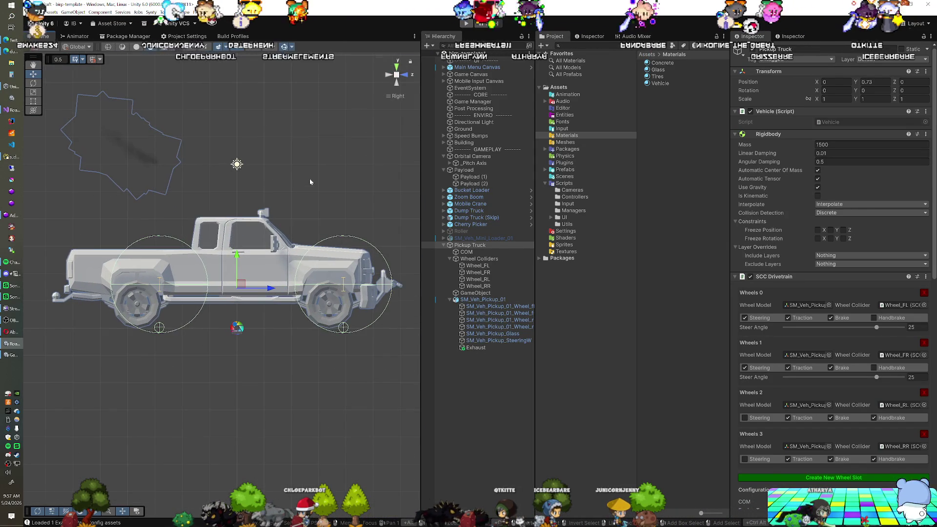
pyautogui.moveTo(283, 194); pyautogui.dragTo(303, 189)
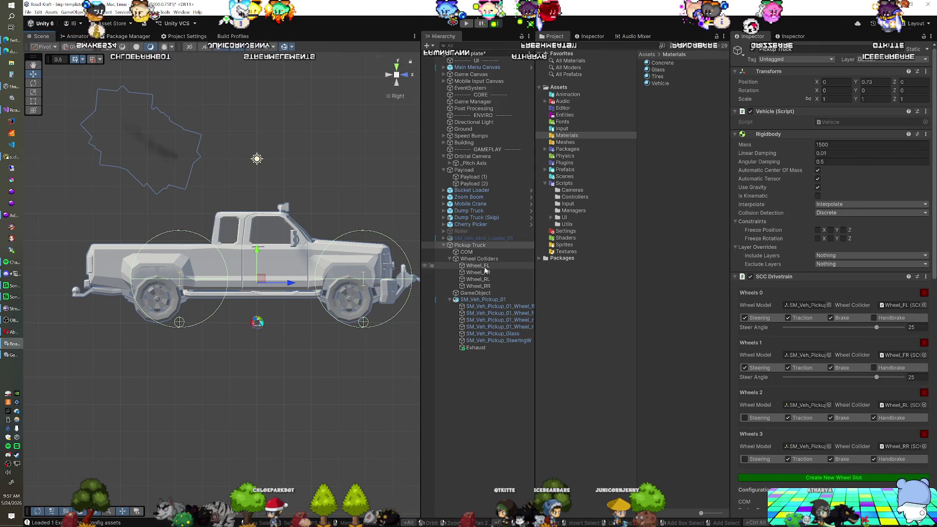
pyautogui.click(480, 265)
pyautogui.keyDown('ctrl'); pyautogui.click(487, 274); pyautogui.keyUp('ctrl')
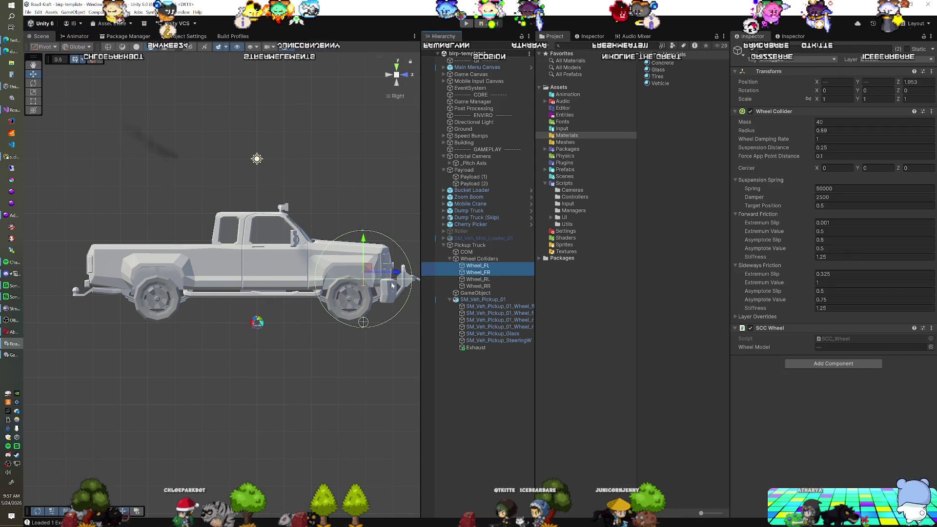
pyautogui.moveTo(395, 273); pyautogui.dragTo(380, 274)
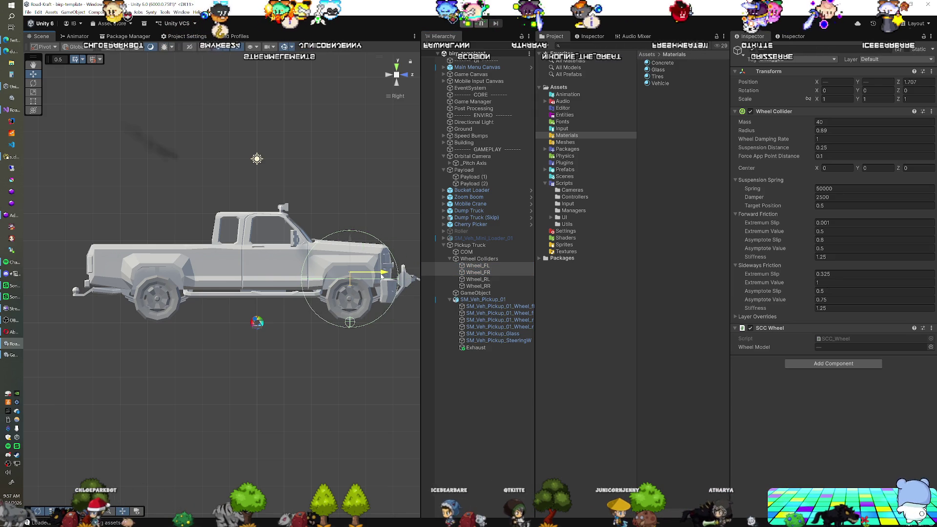
pyautogui.moveTo(353, 243); pyautogui.dragTo(356, 262)
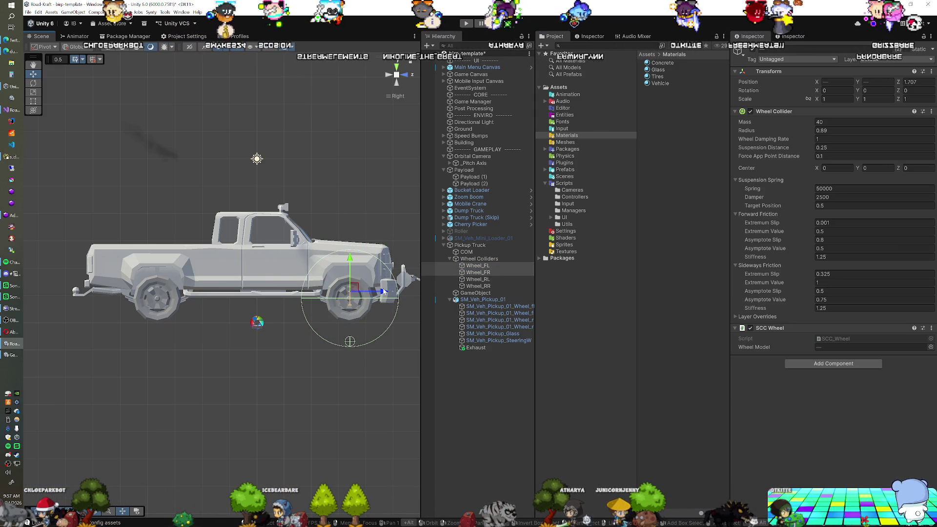
pyautogui.click(383, 292)
pyautogui.hotkey('ctrl', 'z')
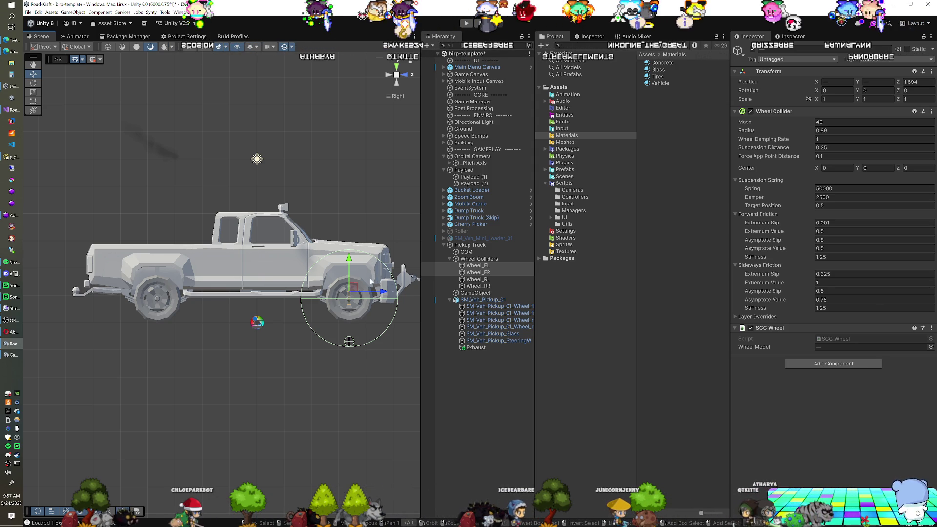
# Move the rear wheel colliders back and slightly up over the rear wheel.
pyautogui.click(488, 281)
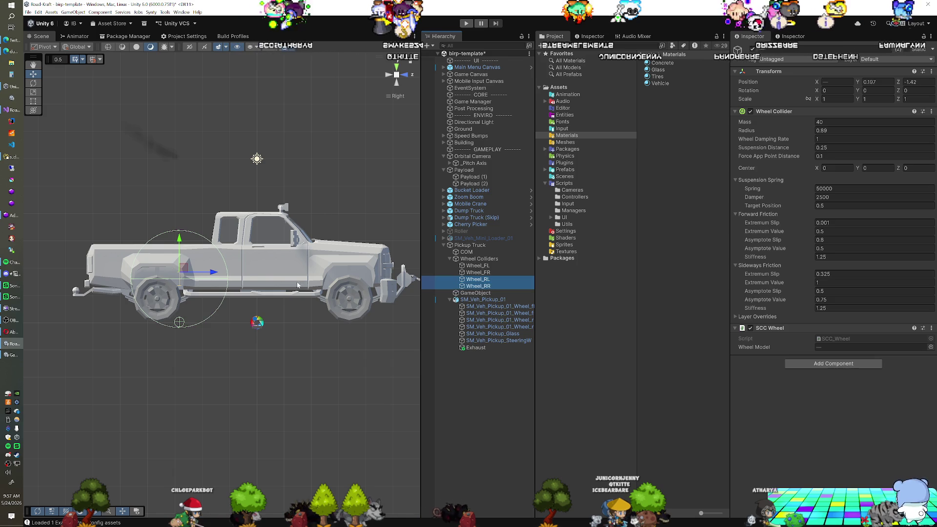
pyautogui.moveTo(219, 275); pyautogui.dragTo(193, 276)
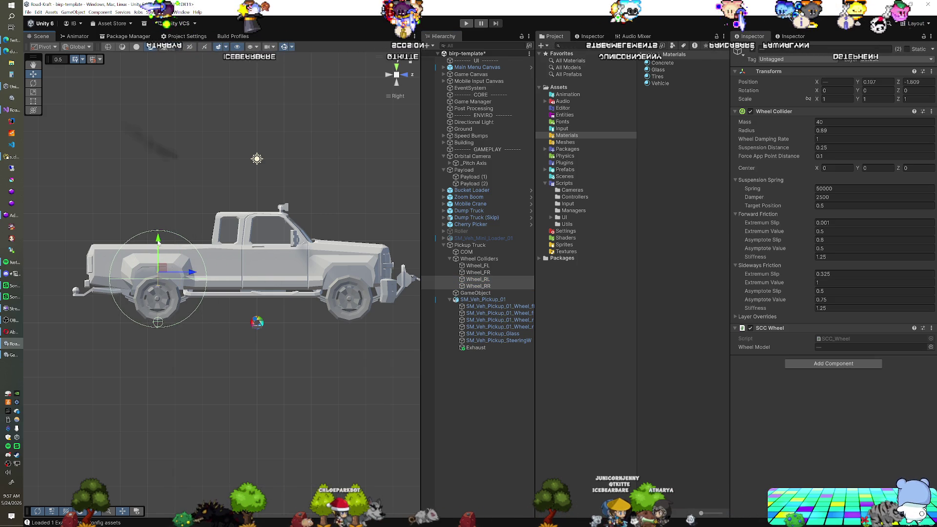
pyautogui.moveTo(163, 264); pyautogui.dragTo(163, 263)
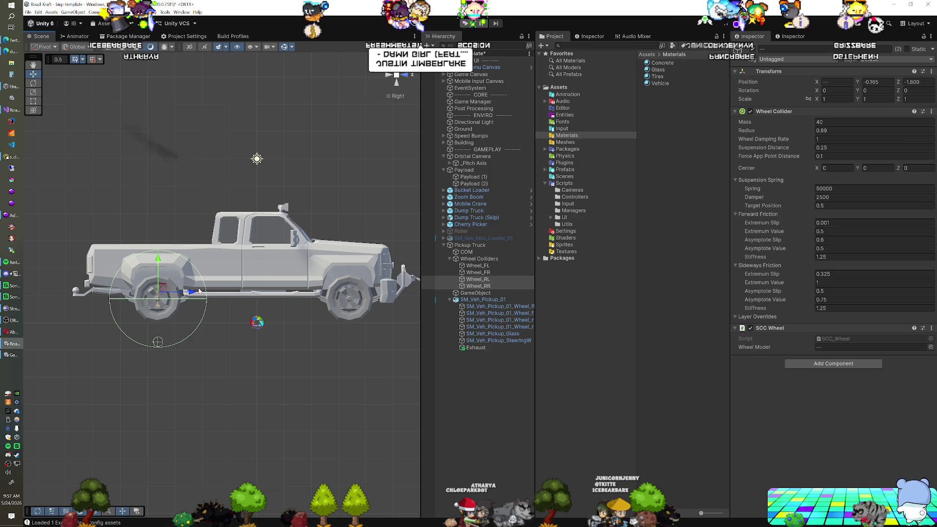
pyautogui.moveTo(196, 292); pyautogui.dragTo(196, 293)
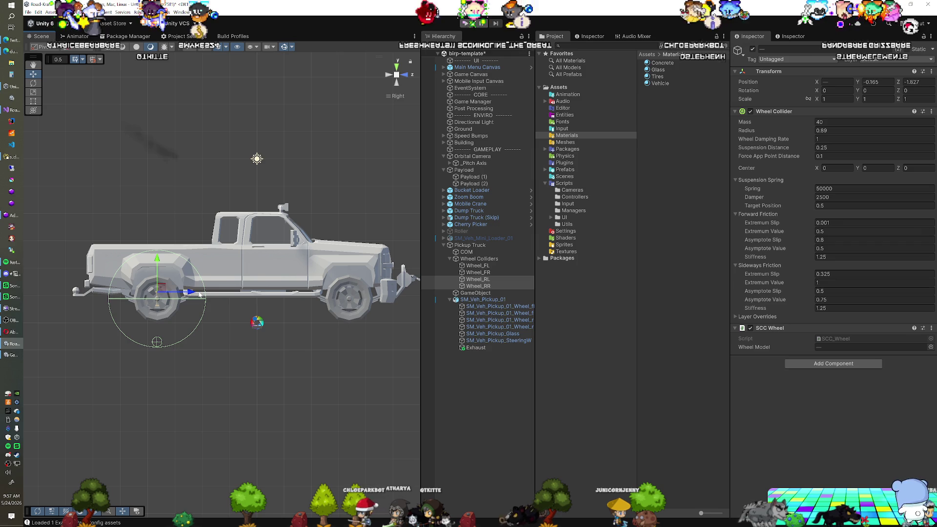
# Set the Wheel Collider Radius of all four wheel colliders to 0.45.
pyautogui.keyDown('ctrl'); pyautogui.click(488, 271); pyautogui.keyUp('ctrl')
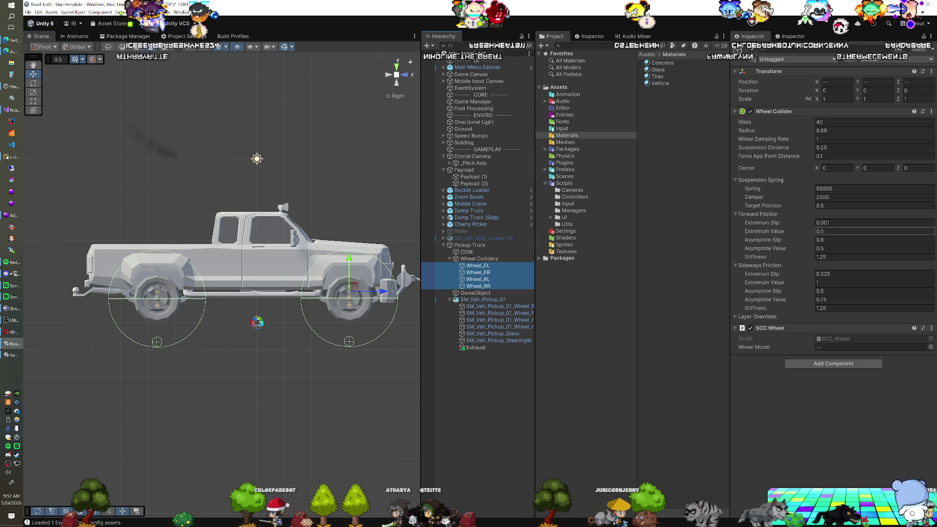
pyautogui.moveTo(808, 134); pyautogui.dragTo(799, 137)
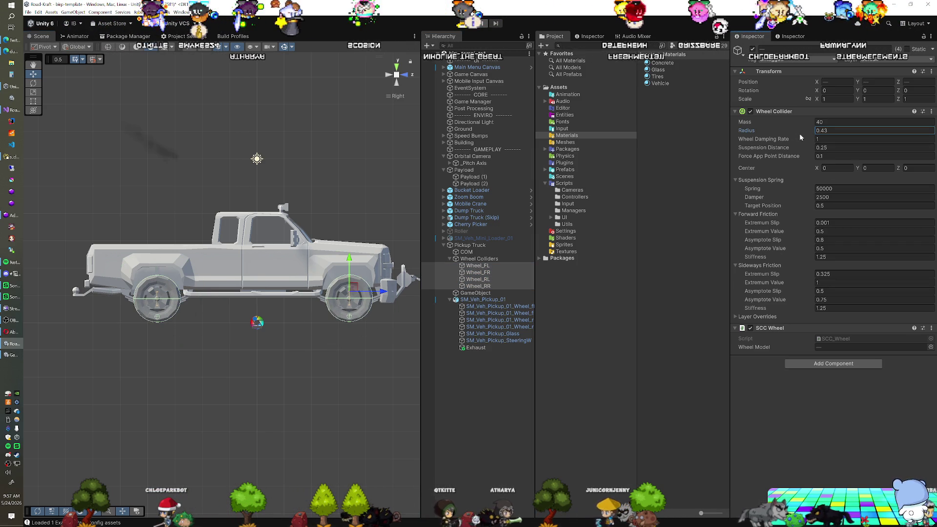
pyautogui.moveTo(800, 134); pyautogui.dragTo(800, 133)
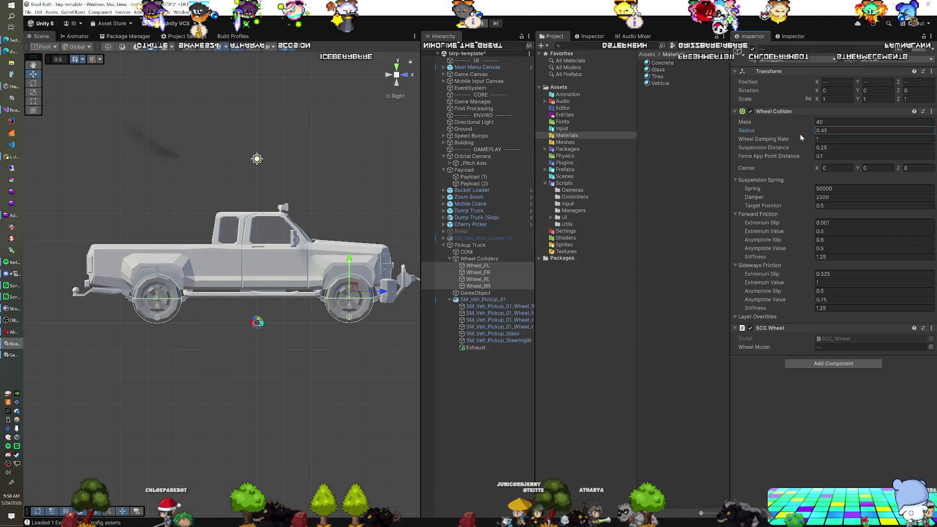
pyautogui.moveTo(324, 227)
pyautogui.mouseDown()
pyautogui.moveTo(328, 284)
pyautogui.moveTo(311, 286)
pyautogui.mouseUp()
pyautogui.click(397, 83)
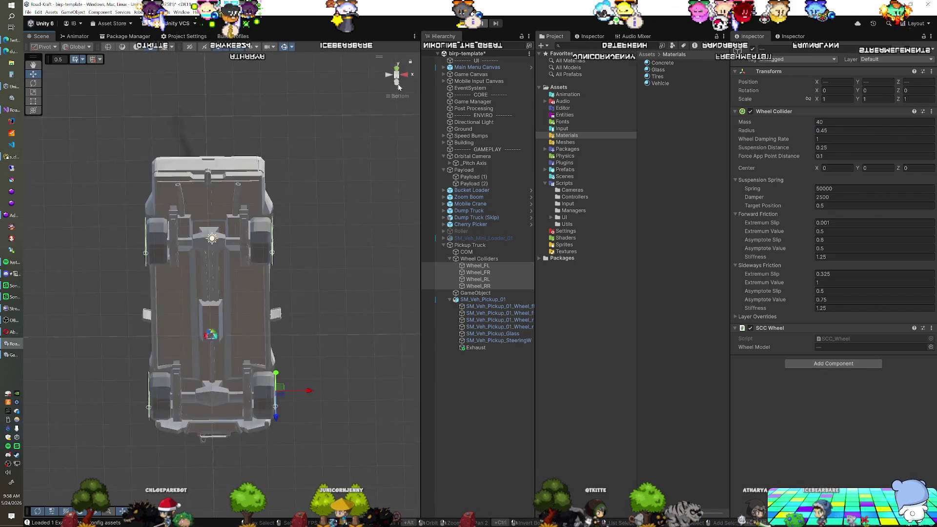
# Orbit from the underside to a side-on view with the front wheel colliders selected, then pick Pickup Truck.
pyautogui.click(487, 268)
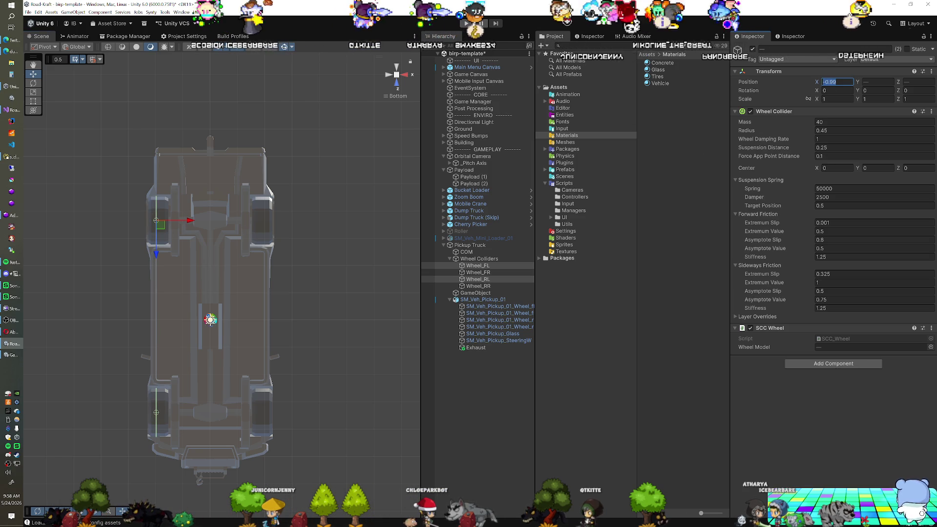
pyautogui.click(486, 273)
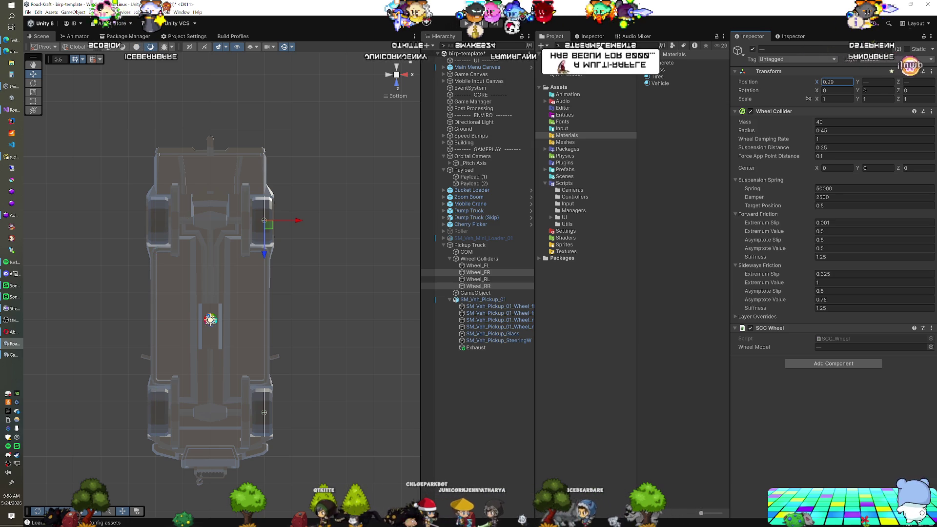
pyautogui.moveTo(326, 217)
pyautogui.mouseDown()
pyautogui.moveTo(267, 314)
pyautogui.moveTo(211, 324)
pyautogui.moveTo(241, 307)
pyautogui.mouseUp()
pyautogui.click(469, 245)
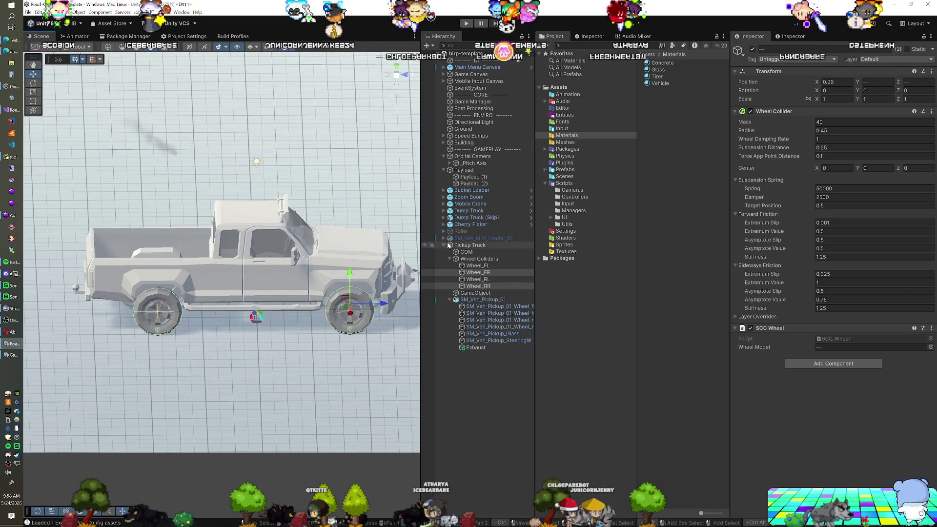
# Scroll the Pickup Truck's Inspector down through its vehicle components to SCC Particles.
pyautogui.scroll(-8, 774, 268)
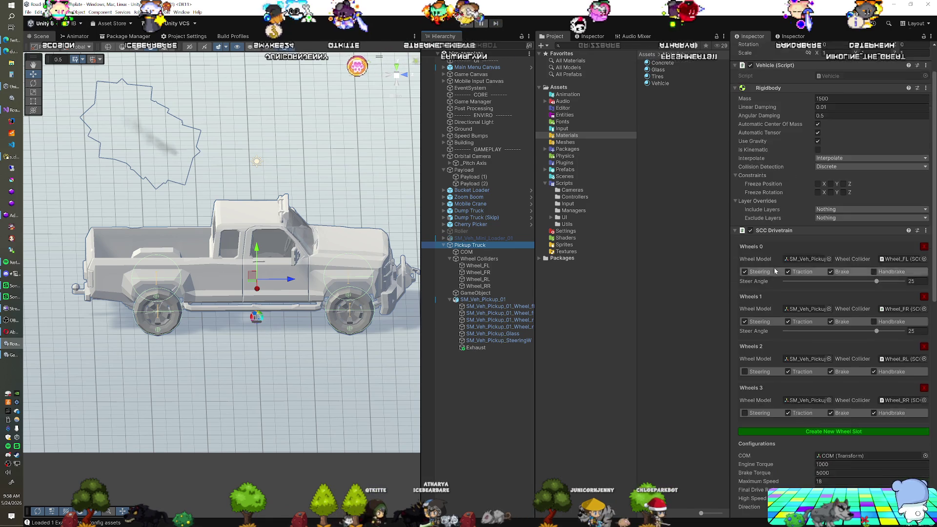
pyautogui.scroll(-7, 776, 275)
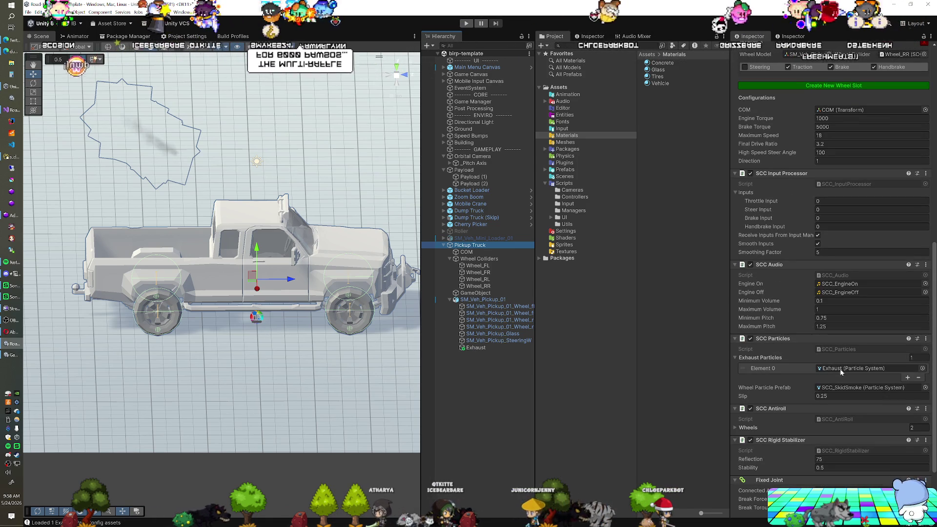
pyautogui.scroll(-2, 786, 323)
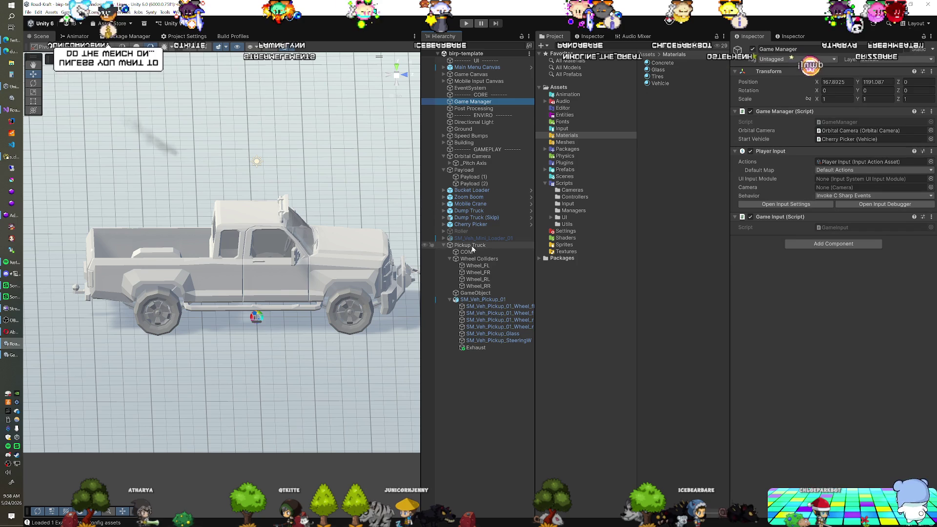
# Set Game Manager's Start Vehicle to Pickup Truck, save the scene, and enter Play mode.
pyautogui.click(470, 245)
pyautogui.moveTo(854, 156); pyautogui.dragTo(859, 139)
pyautogui.hotkey('ctrl', 's')
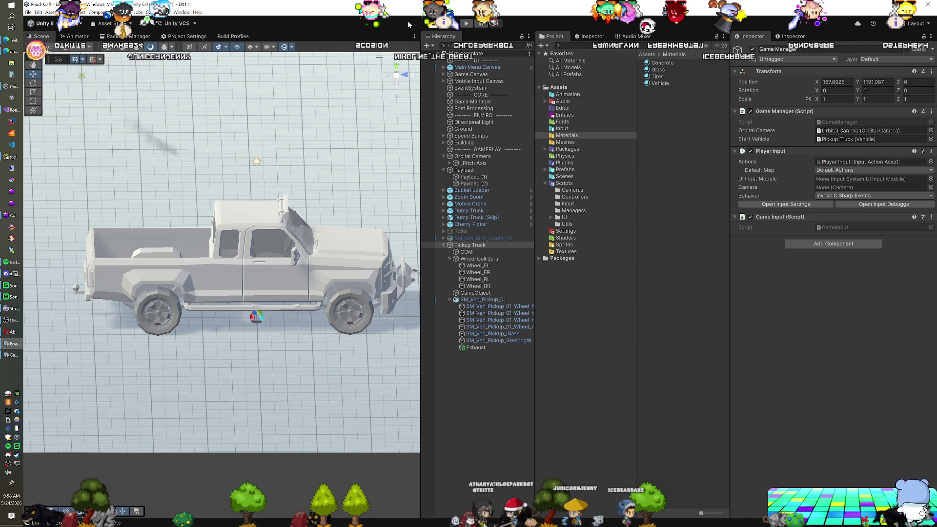
pyautogui.click(466, 23)
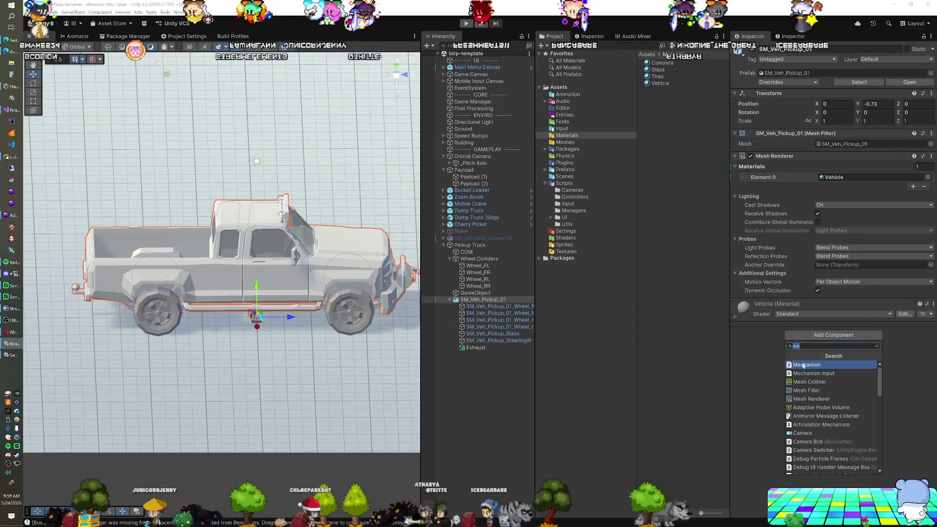
# Add a Box Collider to SM_Veh_Pickup_01, 1.43 wide, with its top lowered to fit the truck body.
pyautogui.click(804, 364)
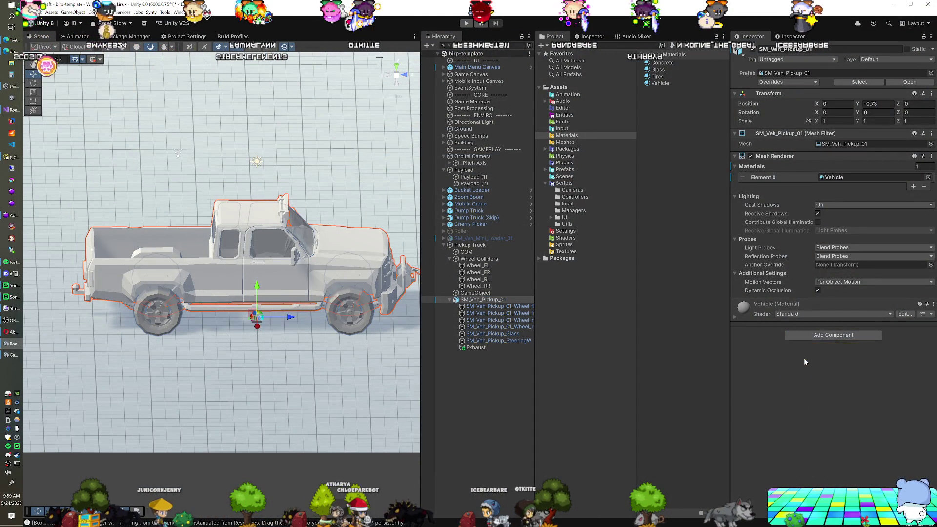
pyautogui.moveTo(330, 279); pyautogui.dragTo(317, 254)
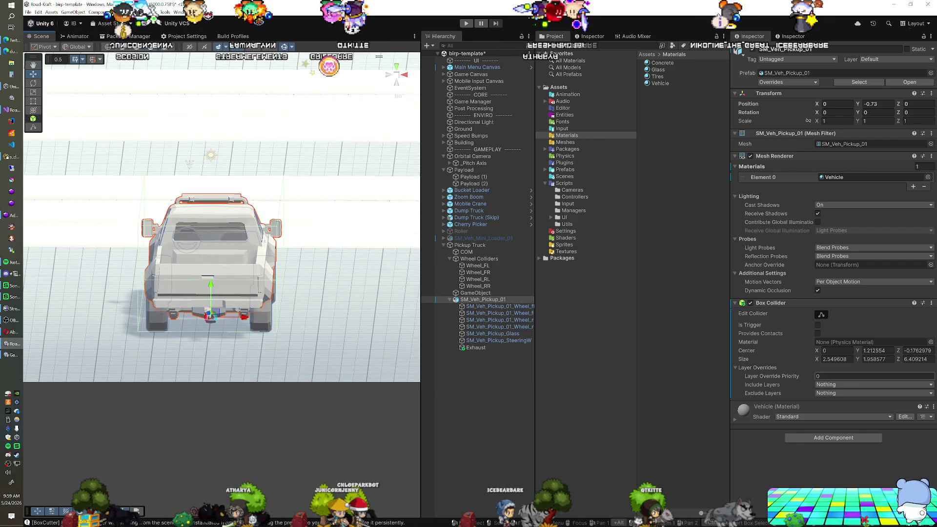
pyautogui.moveTo(813, 359); pyautogui.dragTo(809, 359)
pyautogui.write('1.43')
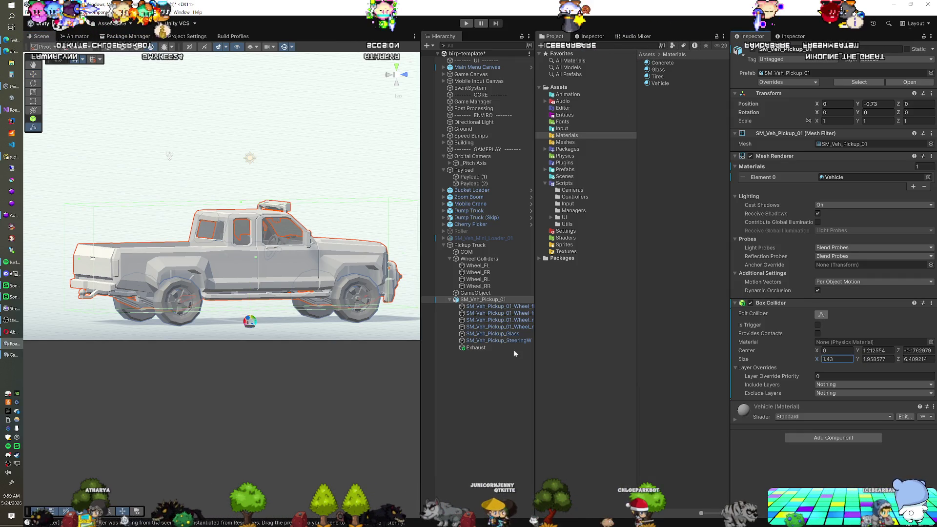
pyautogui.moveTo(303, 367); pyautogui.dragTo(329, 332)
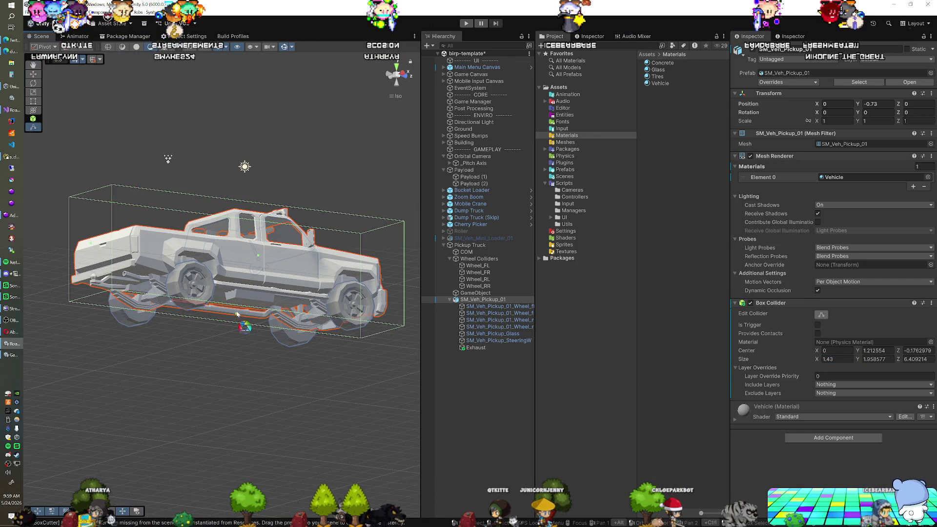
pyautogui.moveTo(265, 294)
pyautogui.mouseDown()
pyautogui.moveTo(197, 325)
pyautogui.moveTo(231, 242)
pyautogui.mouseUp()
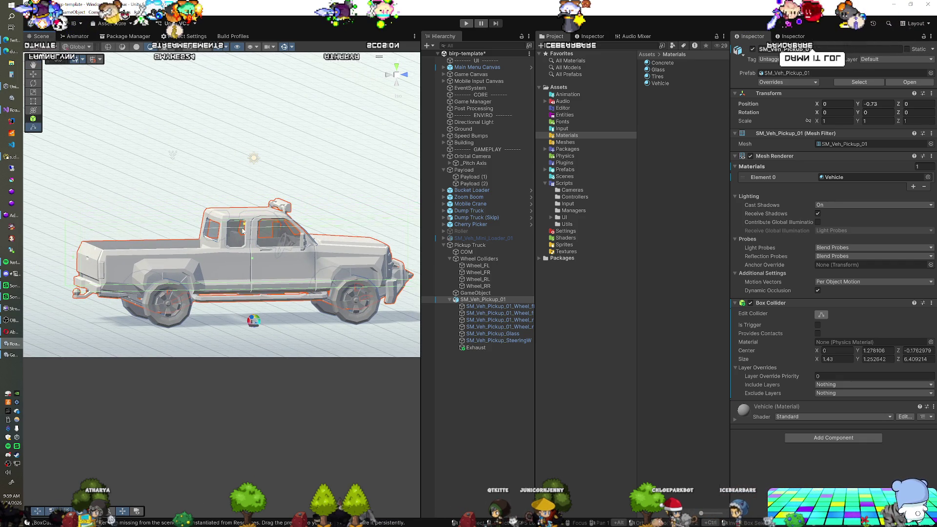
pyautogui.moveTo(258, 276)
pyautogui.mouseDown()
pyautogui.moveTo(255, 301)
pyautogui.moveTo(234, 302)
pyautogui.mouseUp()
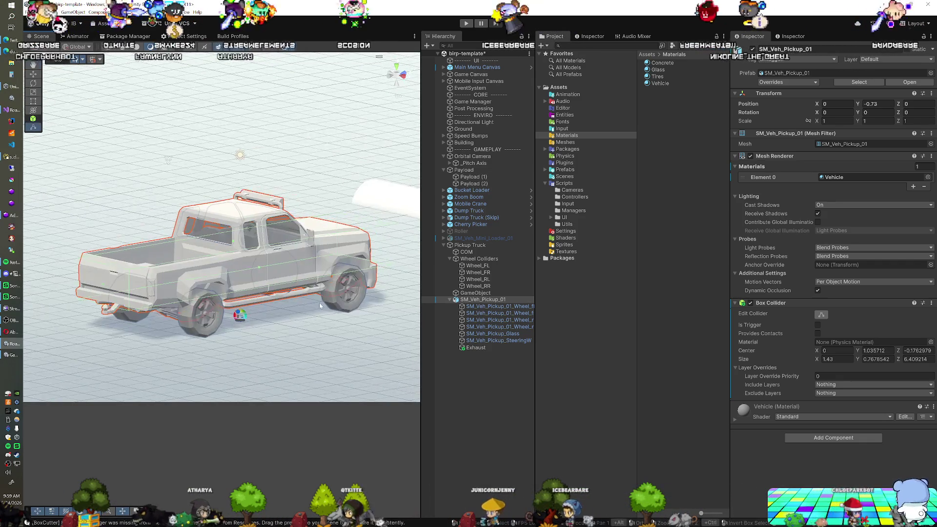
pyautogui.click(508, 299)
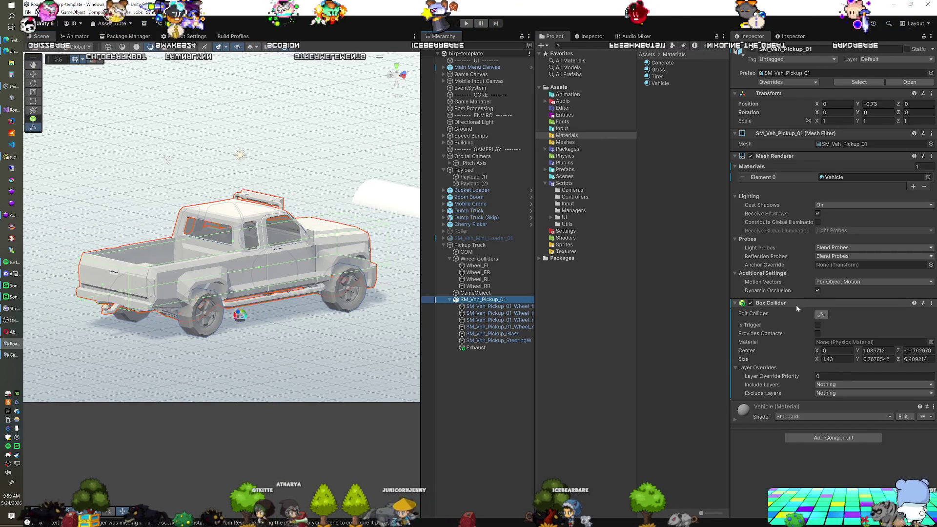
pyautogui.click(820, 315)
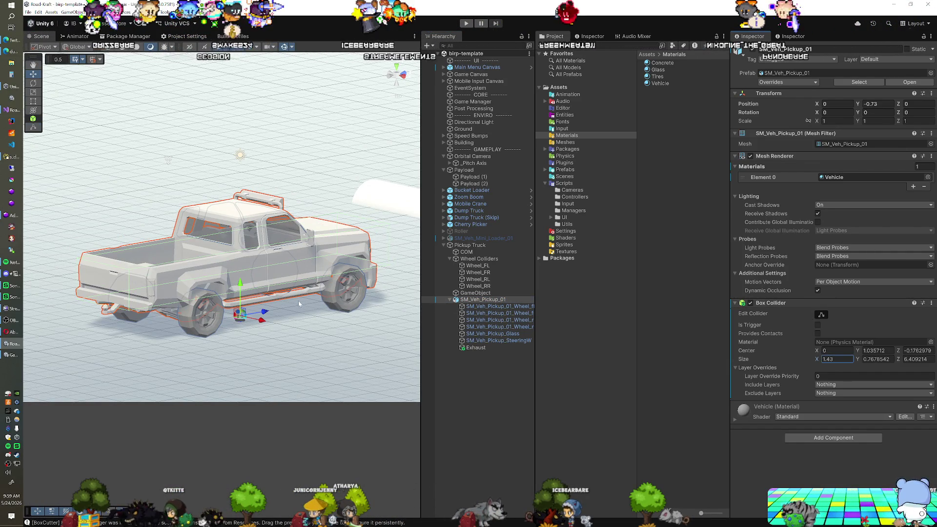
pyautogui.click(482, 246)
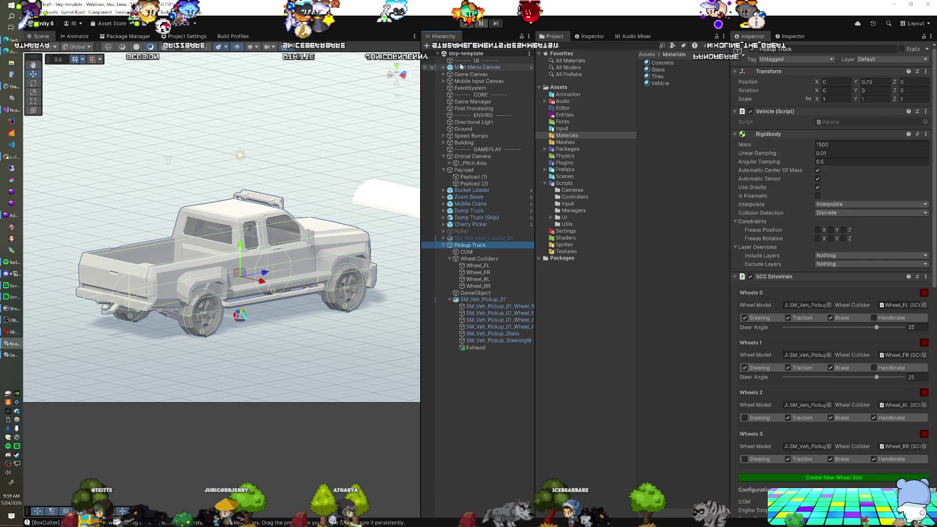
# Enter Play mode to test-drive the Pickup Truck.
pyautogui.click(465, 23)
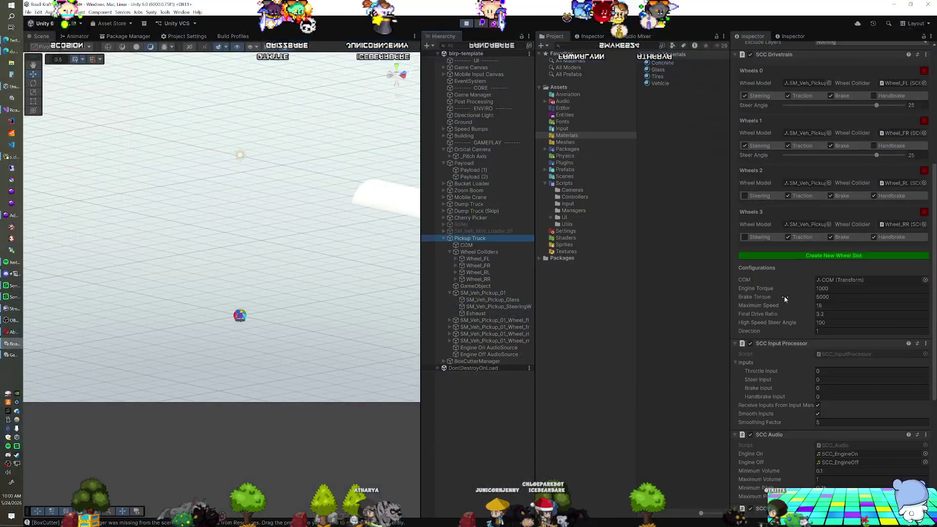
# Set the Pickup Truck's SCC Drivetrain Maximum Speed to 65 while playing.
pyautogui.scroll(-3, 785, 299)
pyautogui.click(830, 261)
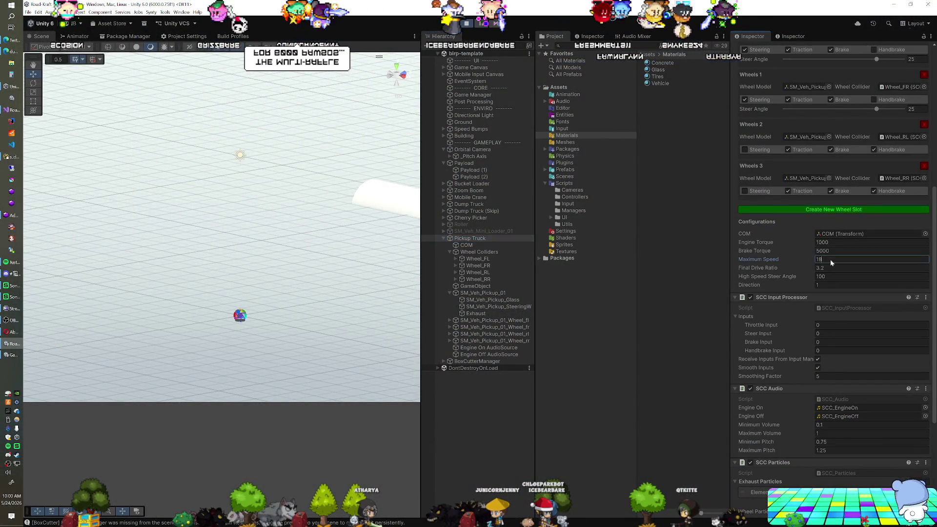
pyautogui.write('65')
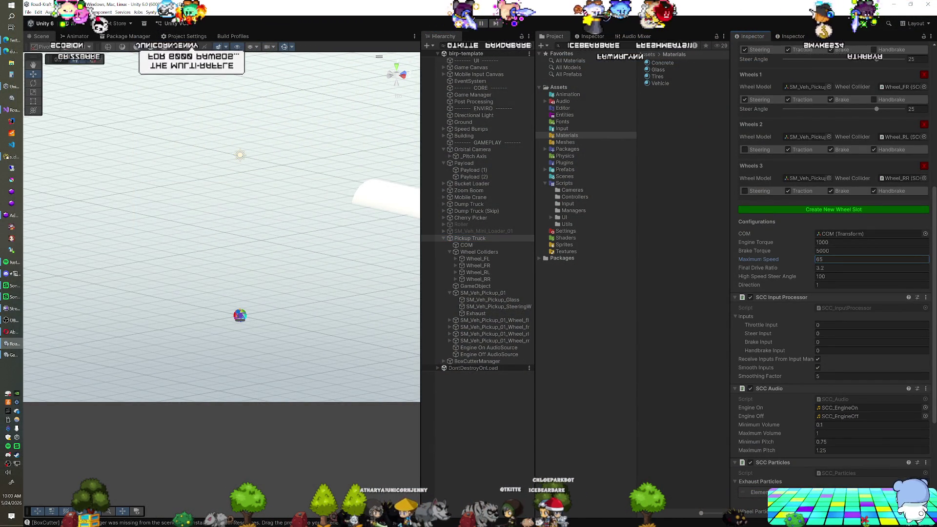
pyautogui.click(474, 61)
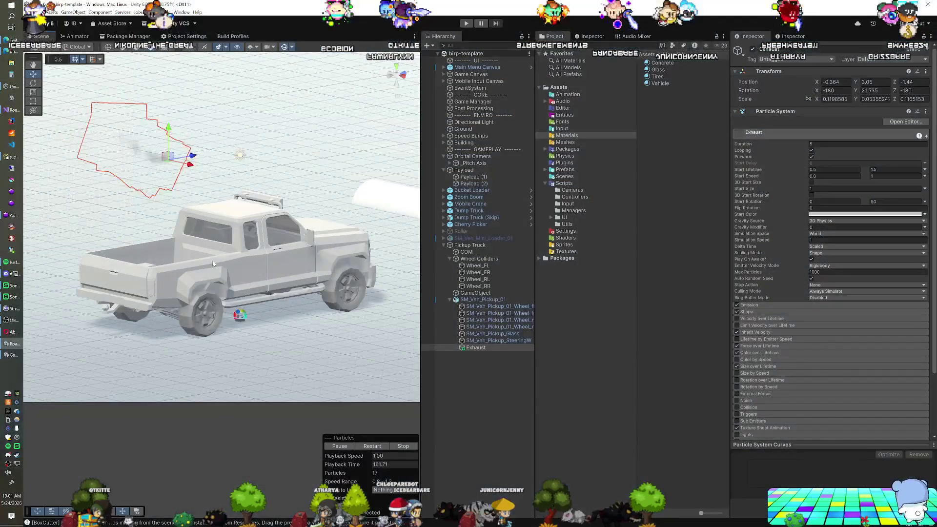
# Orbit around the truck's rear and underside to inspect the exhaust emitter positions.
pyautogui.moveTo(254, 282); pyautogui.dragTo(345, 260)
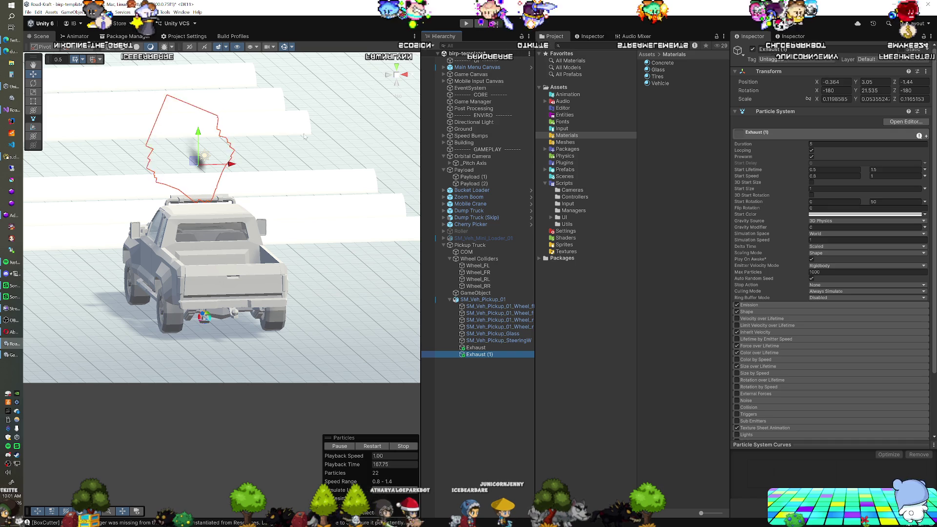
pyautogui.click(394, 76)
pyautogui.click(389, 75)
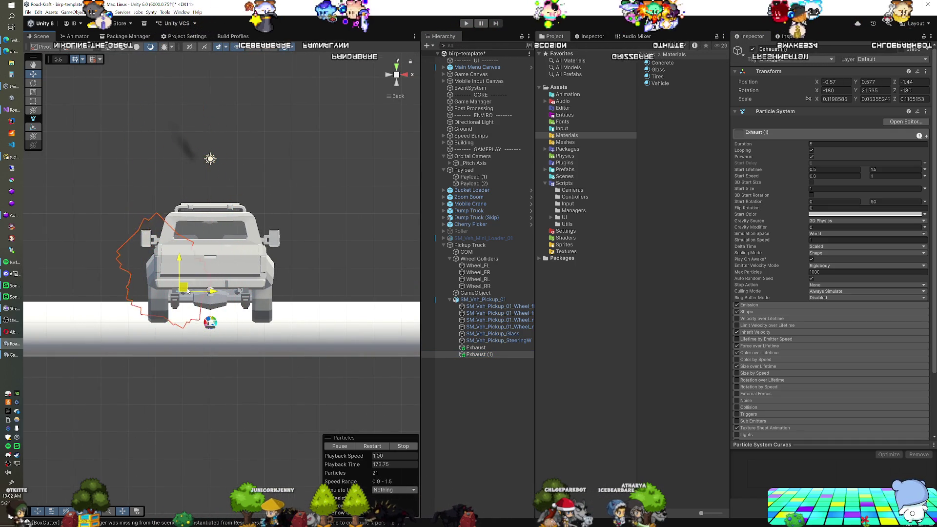
pyautogui.moveTo(169, 222); pyautogui.dragTo(218, 285)
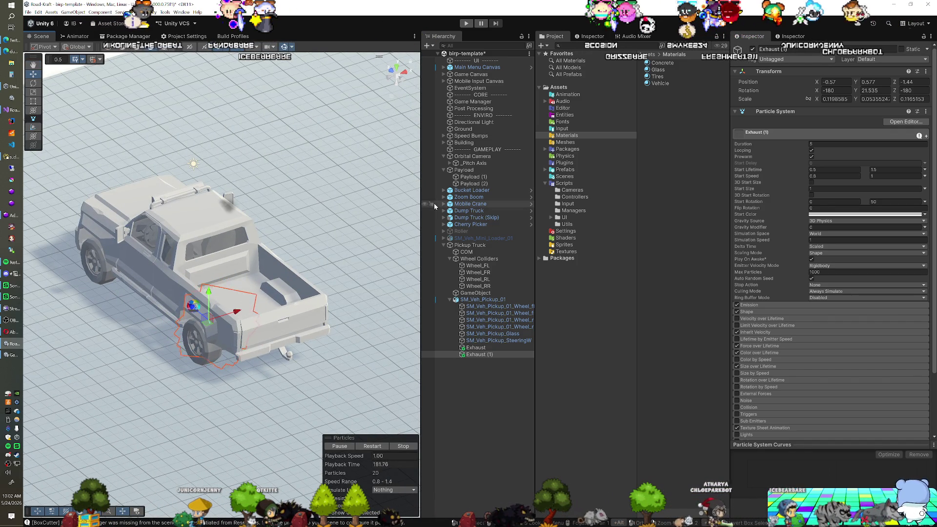
pyautogui.moveTo(210, 303)
pyautogui.mouseDown()
pyautogui.moveTo(250, 315)
pyautogui.moveTo(291, 305)
pyautogui.moveTo(294, 244)
pyautogui.mouseUp()
pyautogui.click(398, 82)
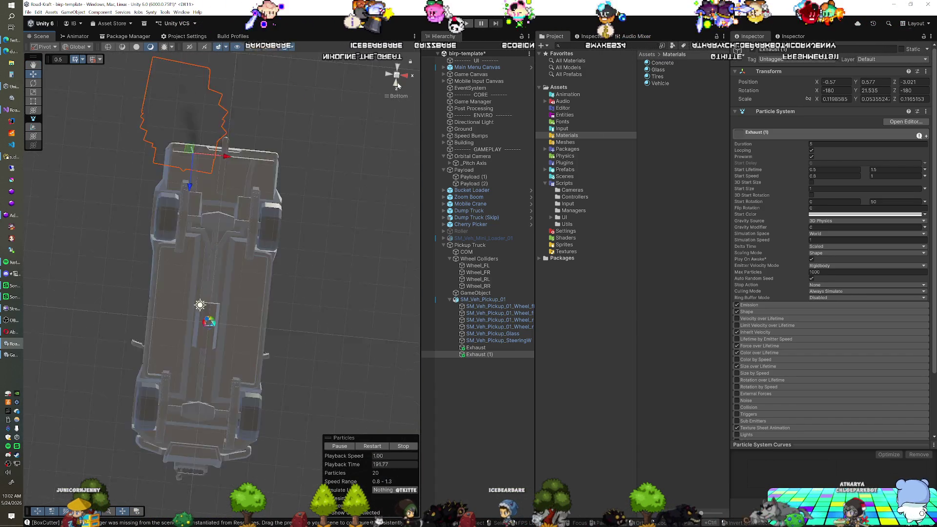
pyautogui.scroll(4, 230, 220)
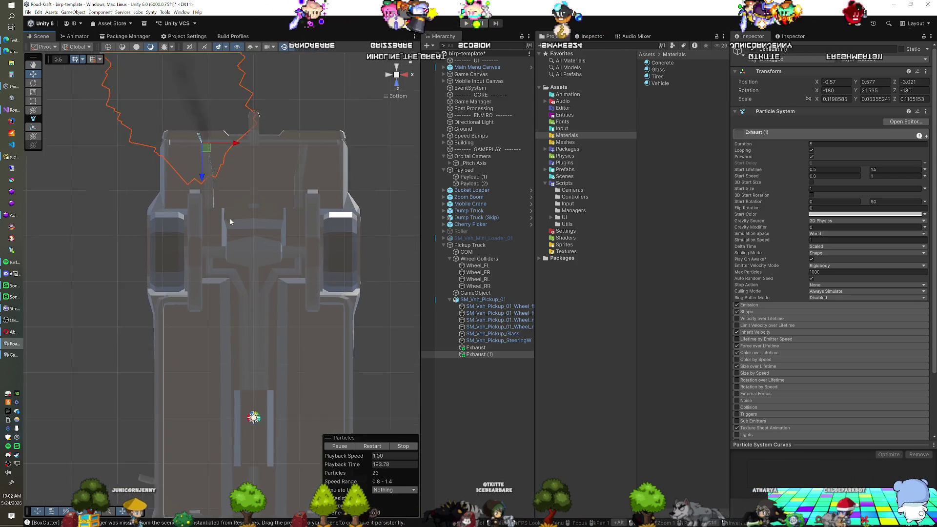
# Paste the copied Exhaust transform onto the second emitter, setting position X 0.57 and rotation Y -21.535.
pyautogui.click(476, 347)
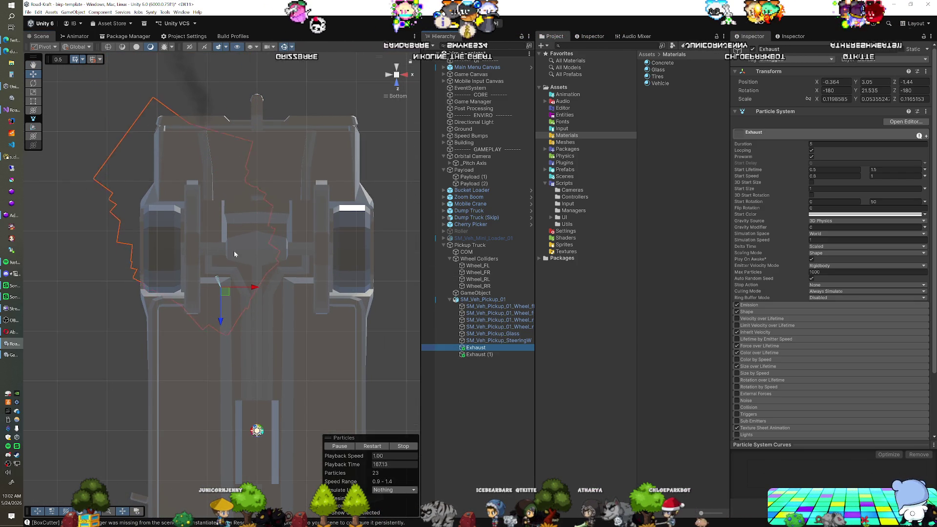
pyautogui.click(483, 355)
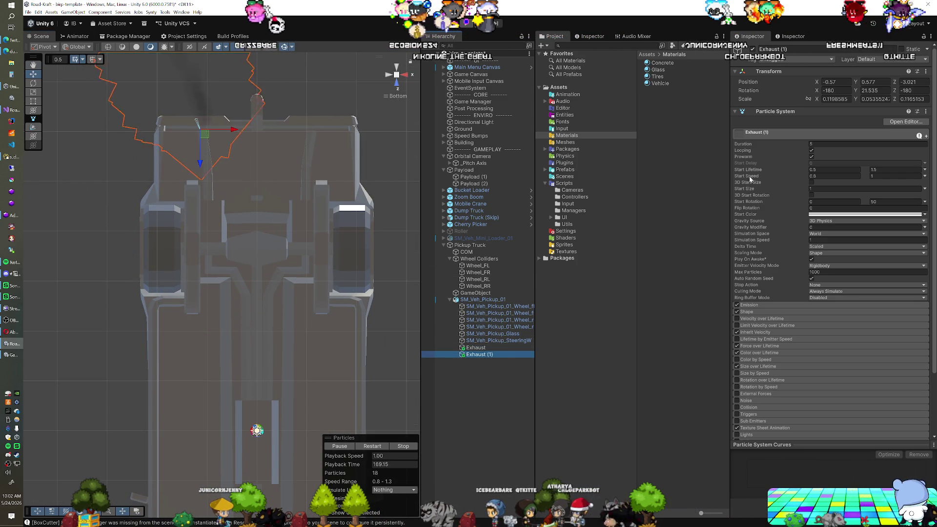
pyautogui.rightClick(781, 74)
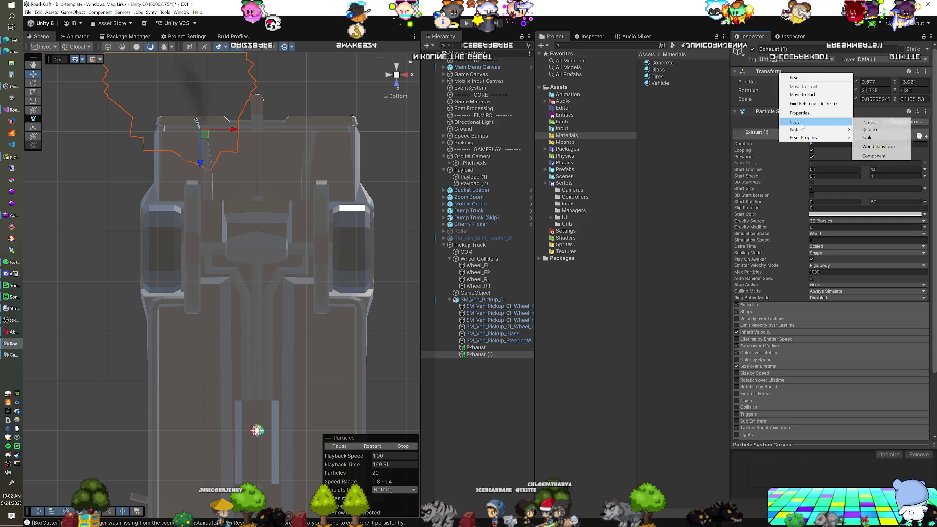
pyautogui.click(869, 157)
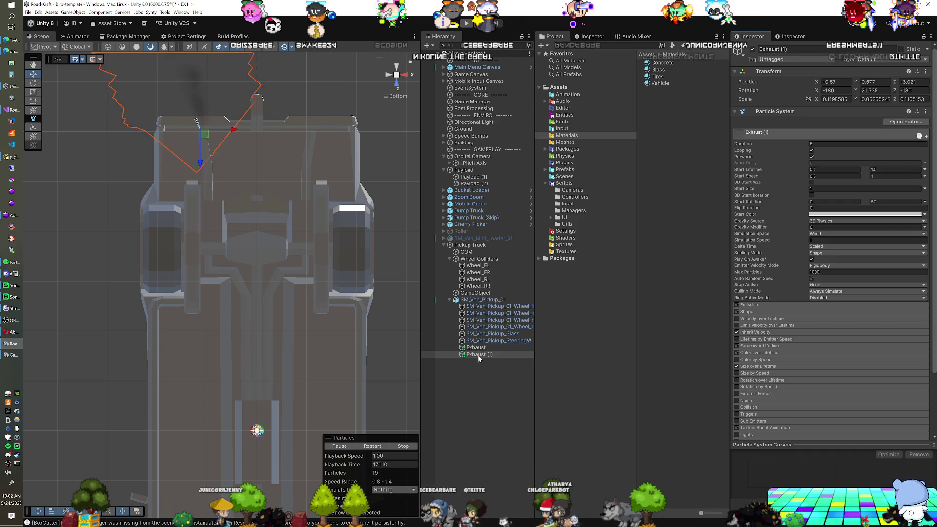
pyautogui.rightClick(771, 73)
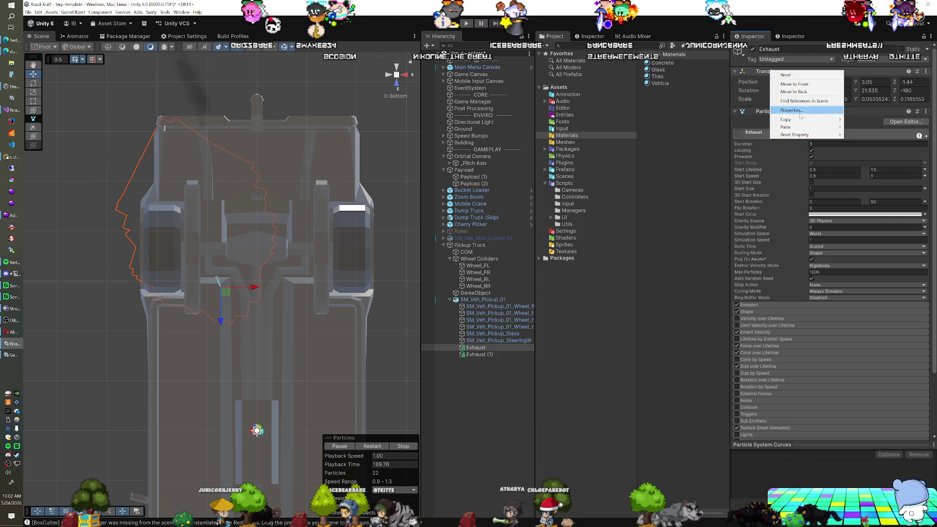
pyautogui.moveTo(795, 130)
pyautogui.click(874, 134)
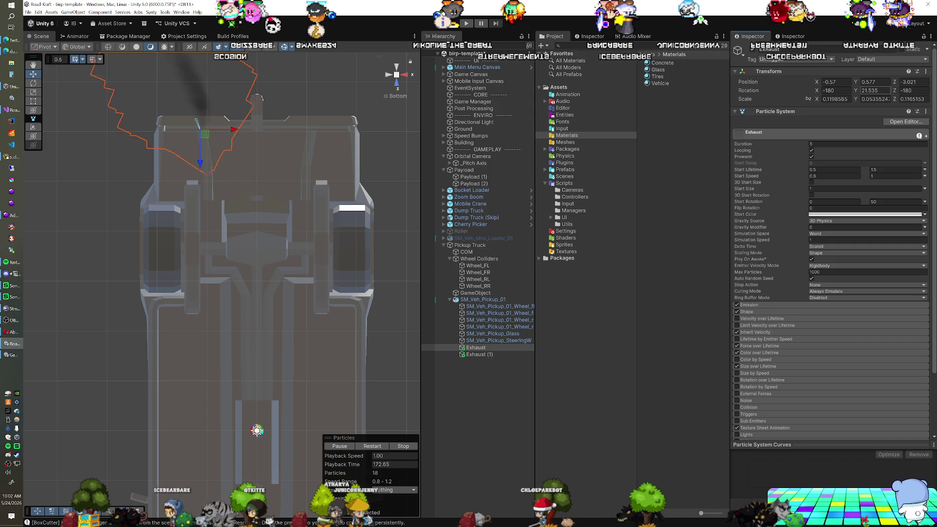
pyautogui.click(862, 90)
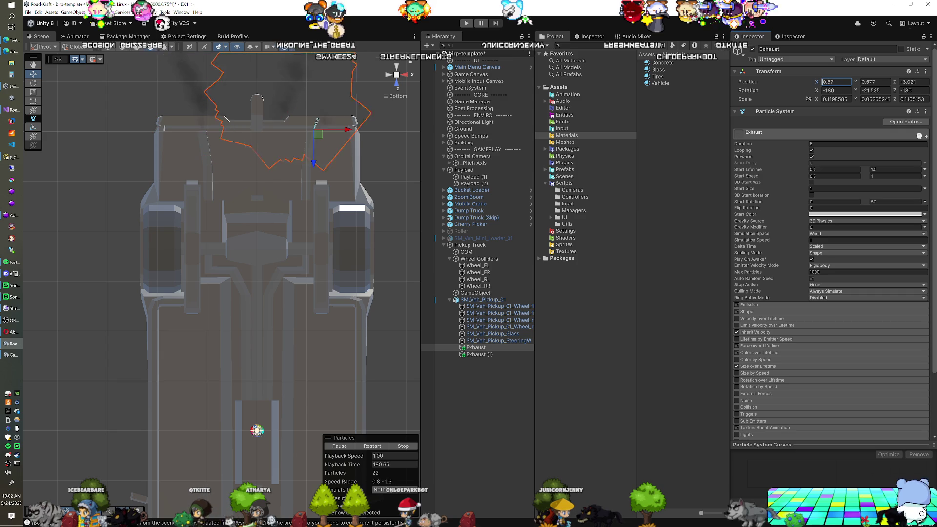
pyautogui.moveTo(254, 317)
pyautogui.mouseDown()
pyautogui.moveTo(317, 322)
pyautogui.moveTo(313, 332)
pyautogui.moveTo(276, 326)
pyautogui.moveTo(262, 307)
pyautogui.moveTo(280, 293)
pyautogui.moveTo(239, 291)
pyautogui.moveTo(242, 253)
pyautogui.moveTo(211, 268)
pyautogui.mouseUp()
pyautogui.moveTo(284, 283); pyautogui.dragTo(357, 374)
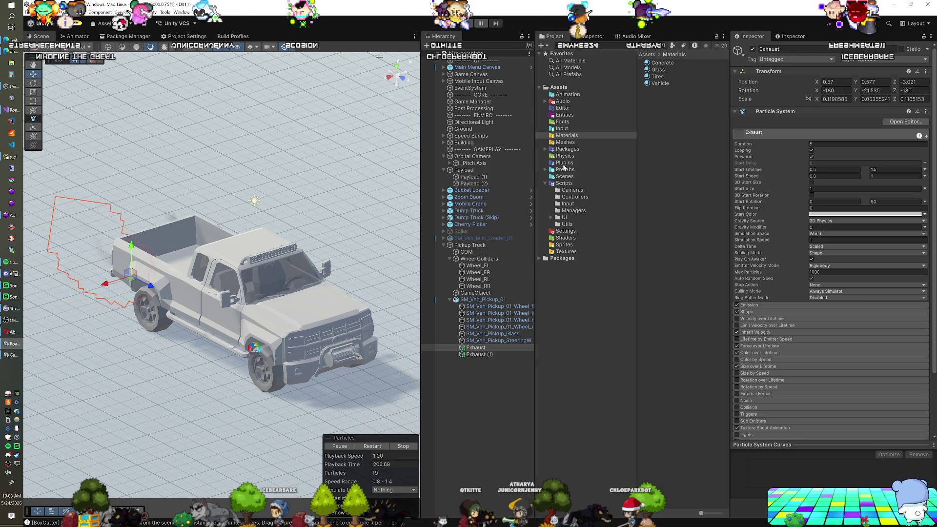
# Browse Packages > Obi > Samples > RopeAndRod and open the Ratchet scene.
pyautogui.click(544, 149)
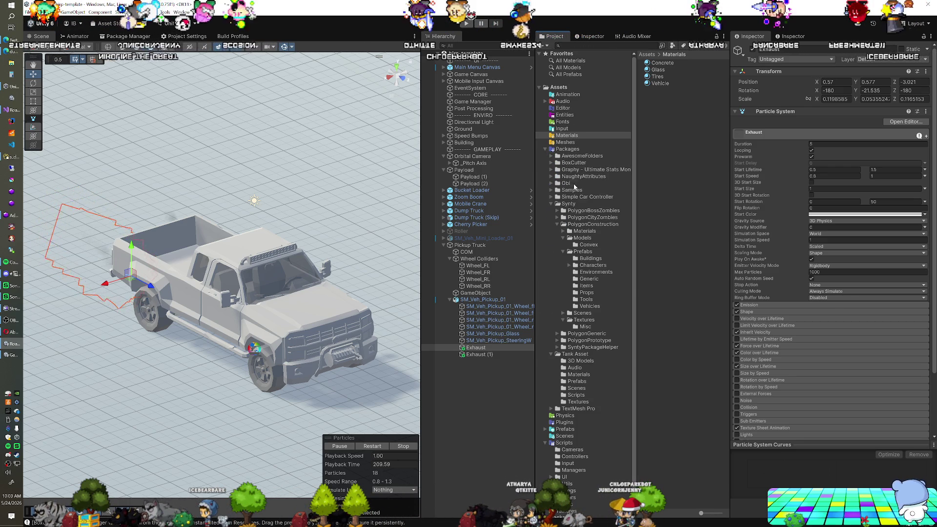
pyautogui.click(553, 205)
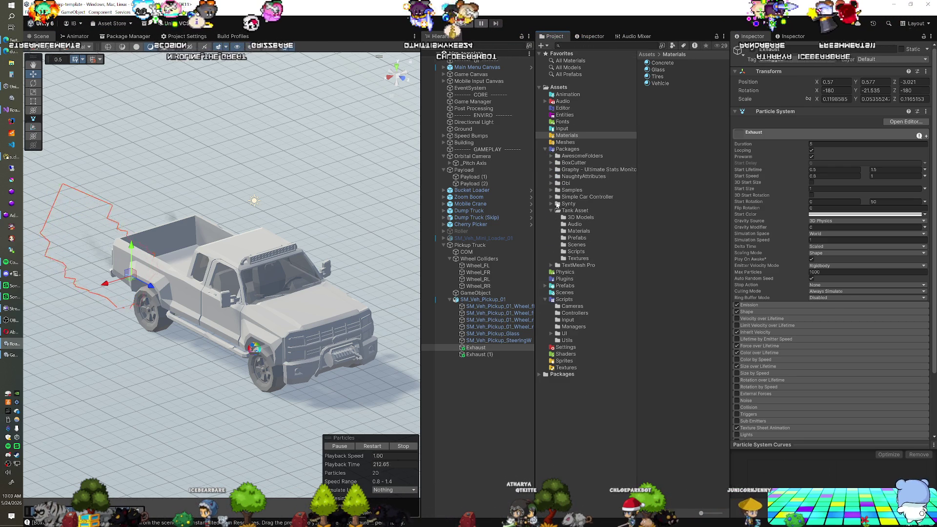
pyautogui.click(551, 189)
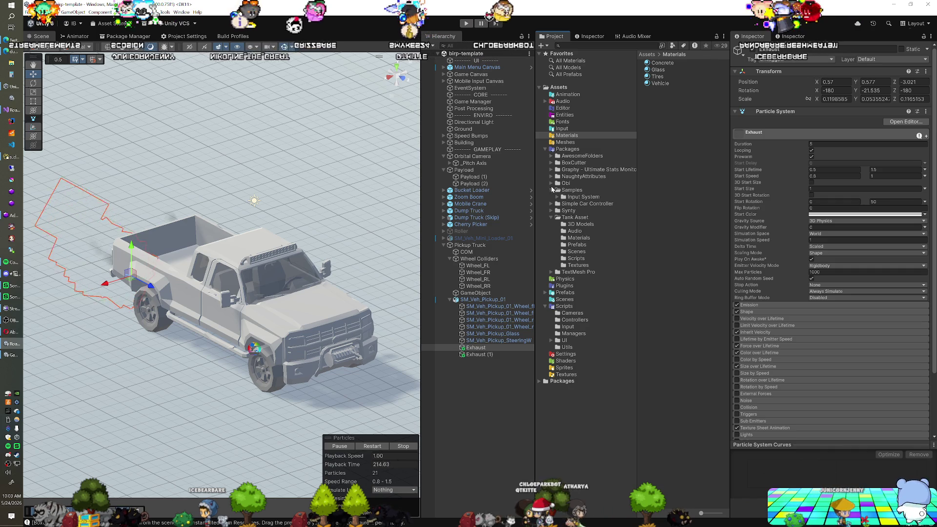
pyautogui.click(552, 183)
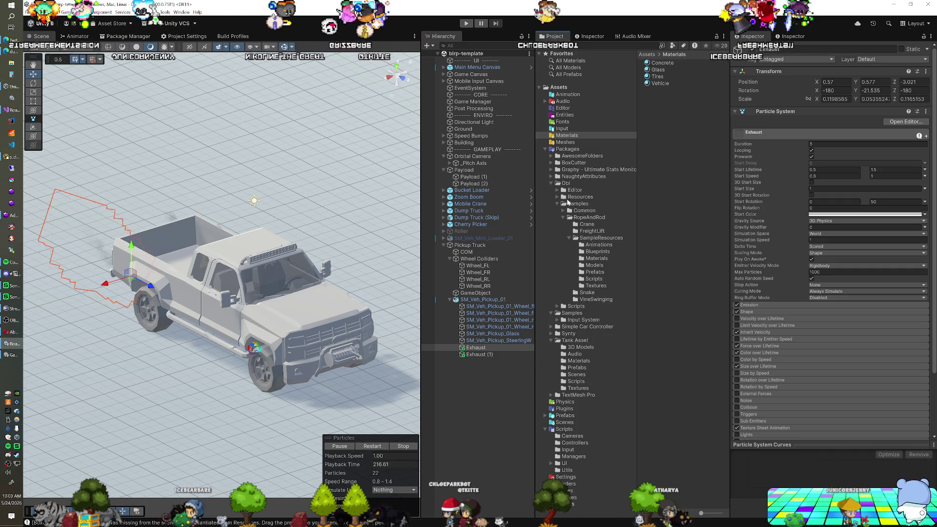
pyautogui.click(589, 217)
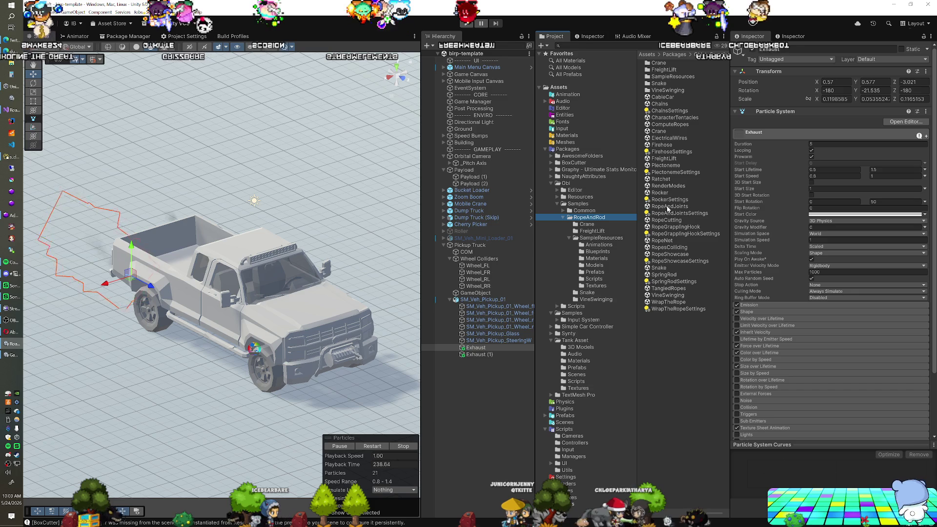
pyautogui.doubleClick(662, 179)
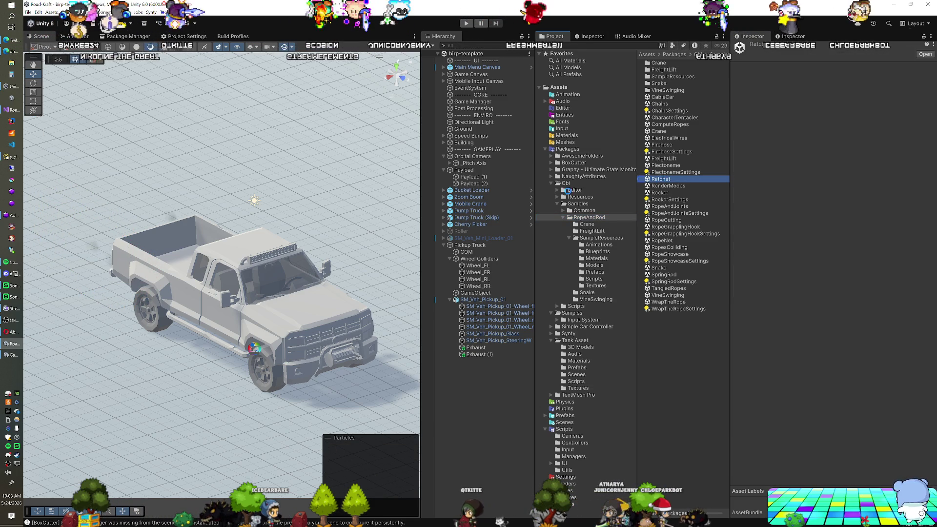
# Play the Ratchet demo, drag the Drag Me cube right to tension the rope, then reset it.
pyautogui.hotkey('ctrl', 'p')
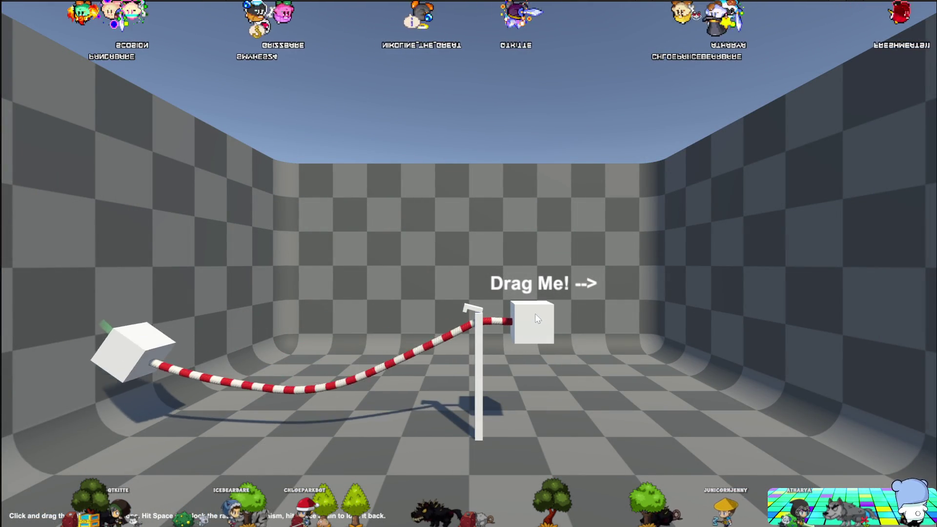
pyautogui.moveTo(536, 314); pyautogui.dragTo(791, 315)
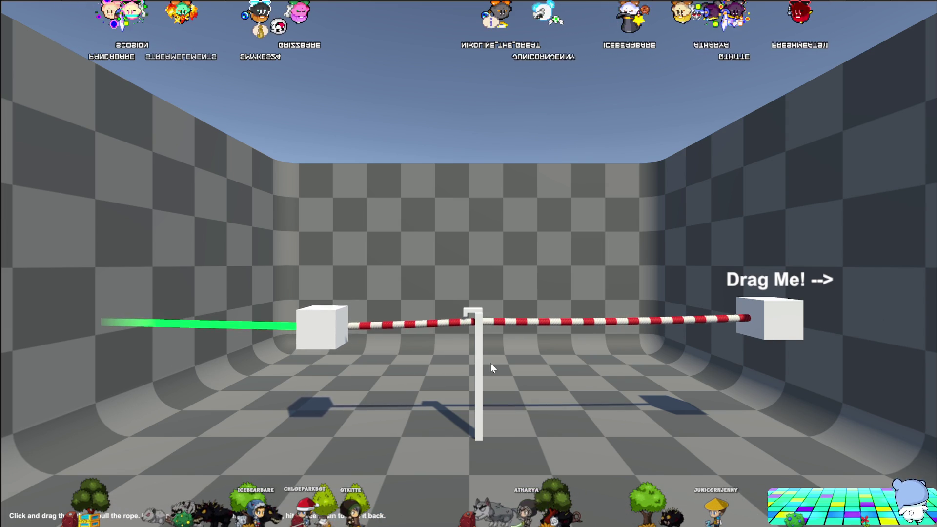
pyautogui.press('space')
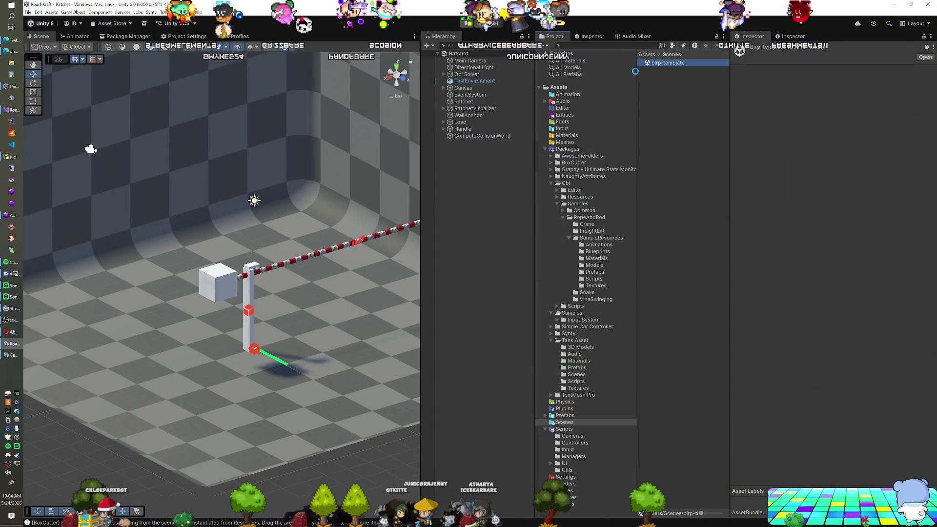
# Collapse the Packages folder and save the Pickup Truck as a prefab in Assets/Prefabs.
pyautogui.scroll(-10, 231, 268)
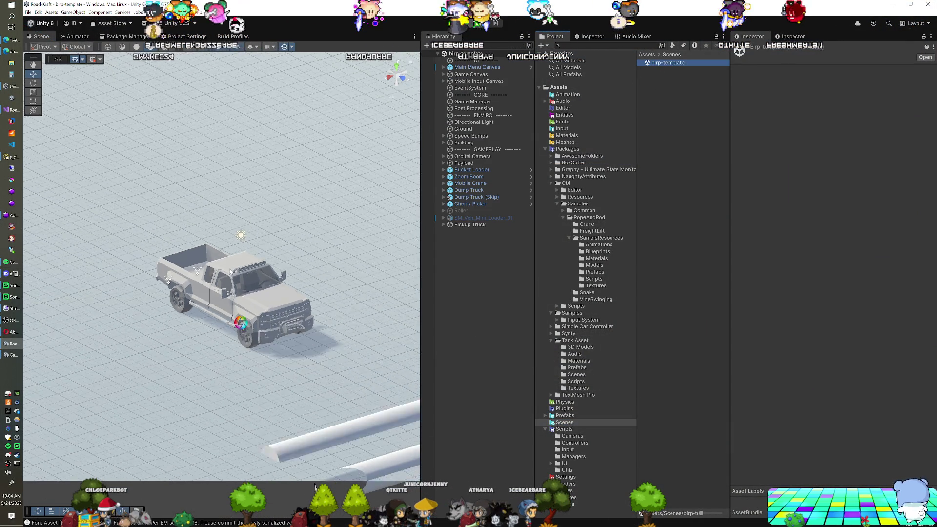
pyautogui.scroll(-4, 231, 268)
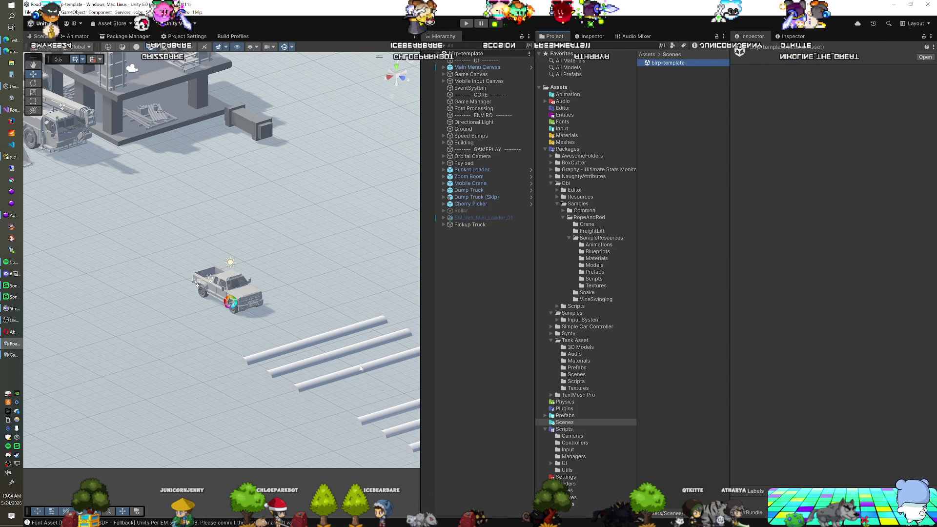
pyautogui.click(546, 150)
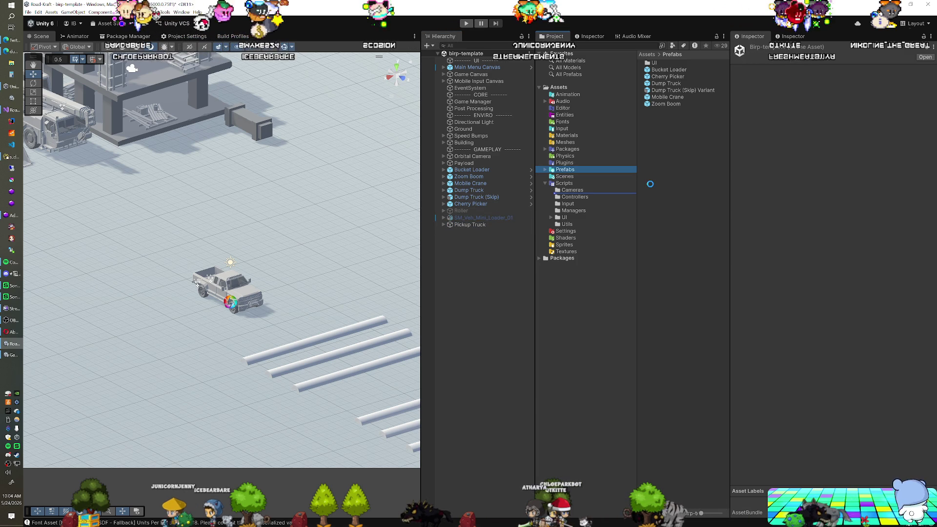
pyautogui.moveTo(653, 190); pyautogui.dragTo(651, 187)
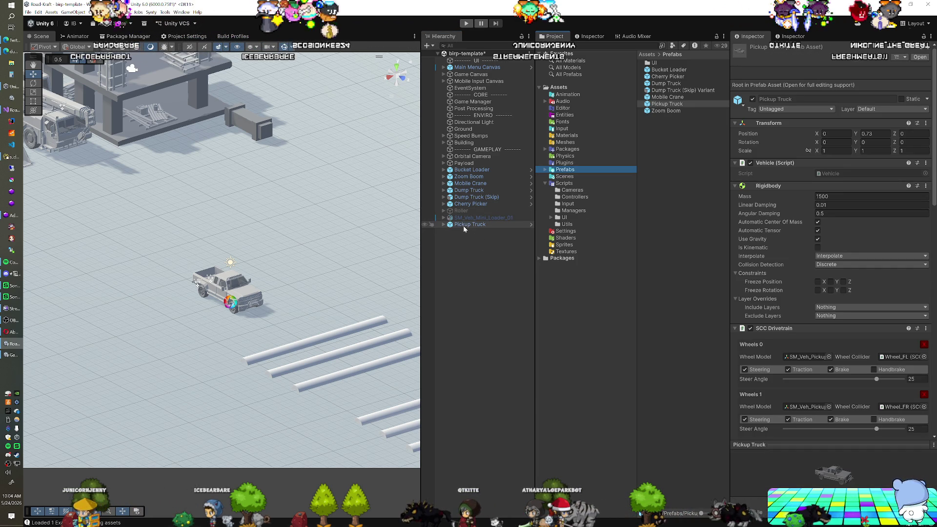
# Move the Pickup Truck below Cherry Picker in the Hierarchy, then browse the Prefabs and Scenes folders.
pyautogui.moveTo(467, 211); pyautogui.dragTo(469, 211)
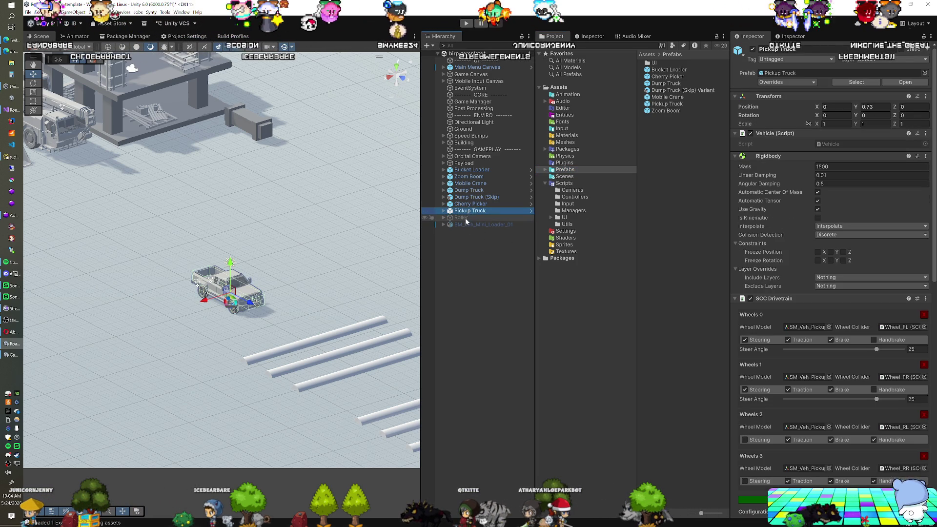
pyautogui.click(469, 211)
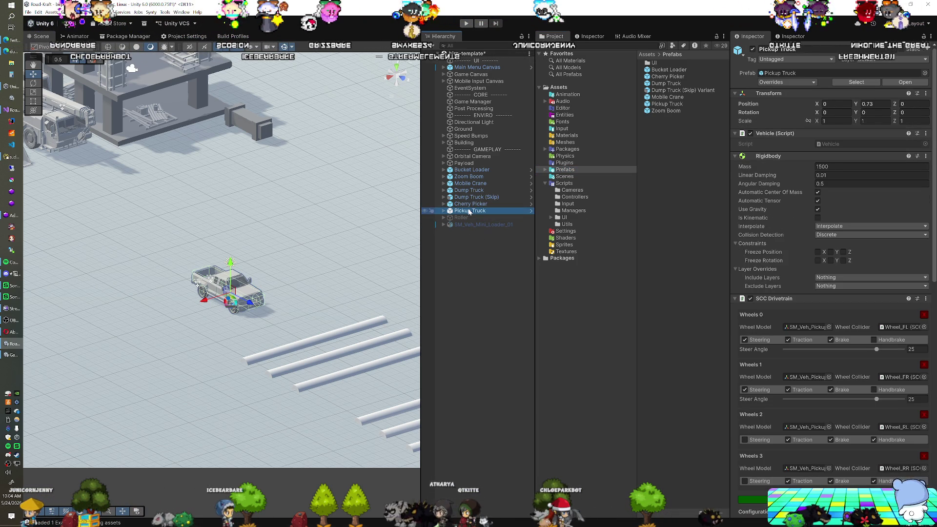
pyautogui.click(546, 171)
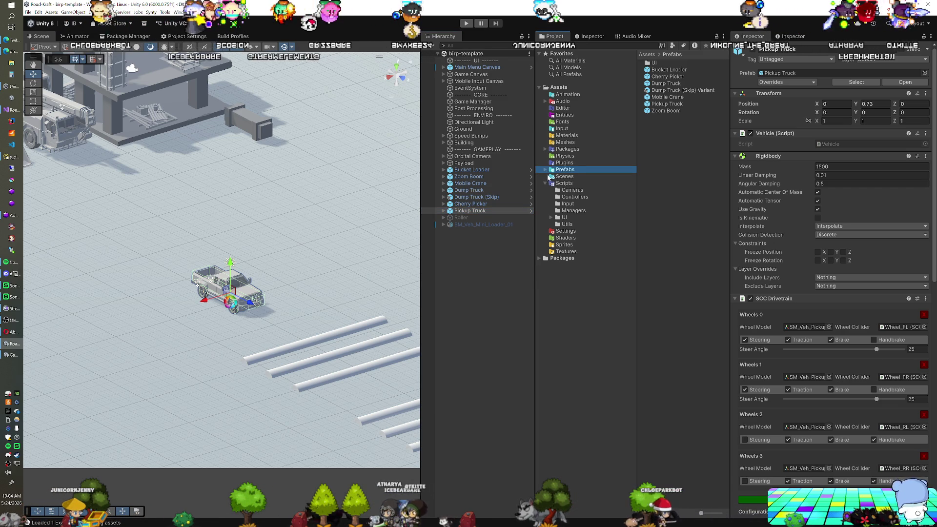
pyautogui.click(549, 176)
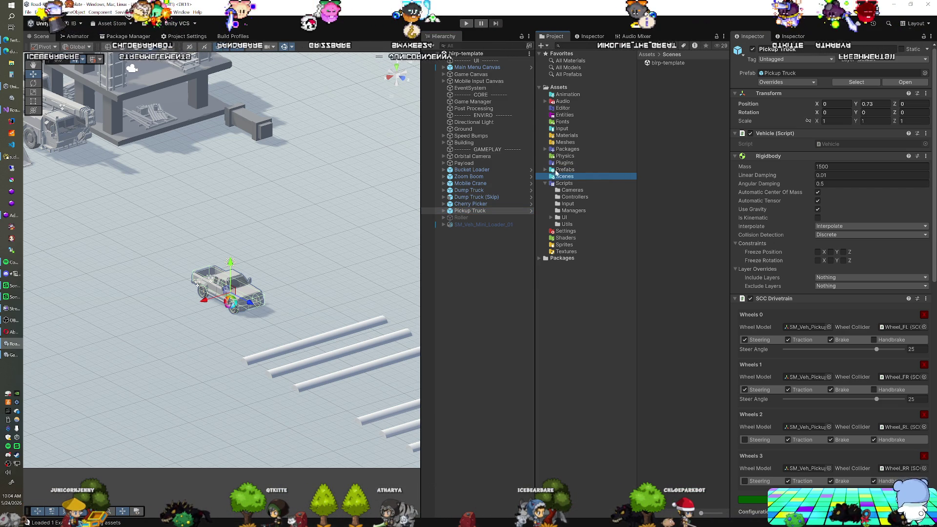
pyautogui.click(545, 150)
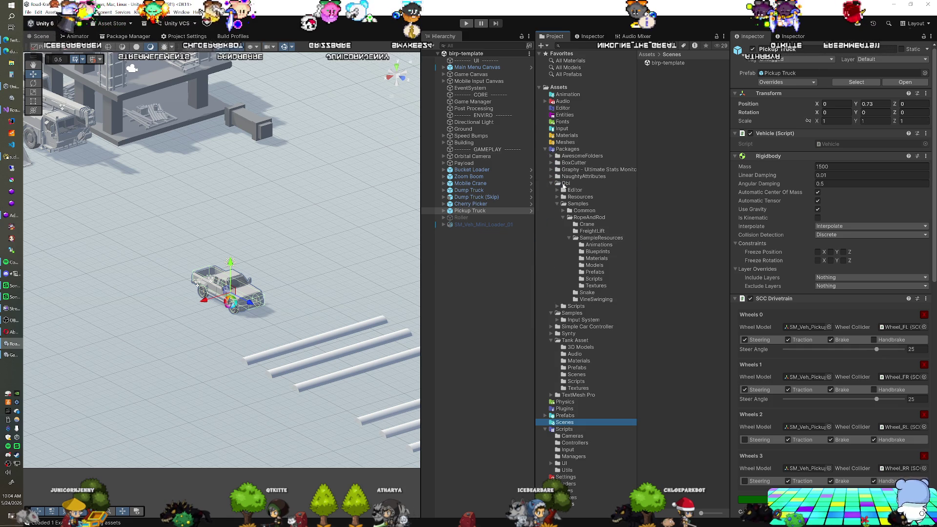
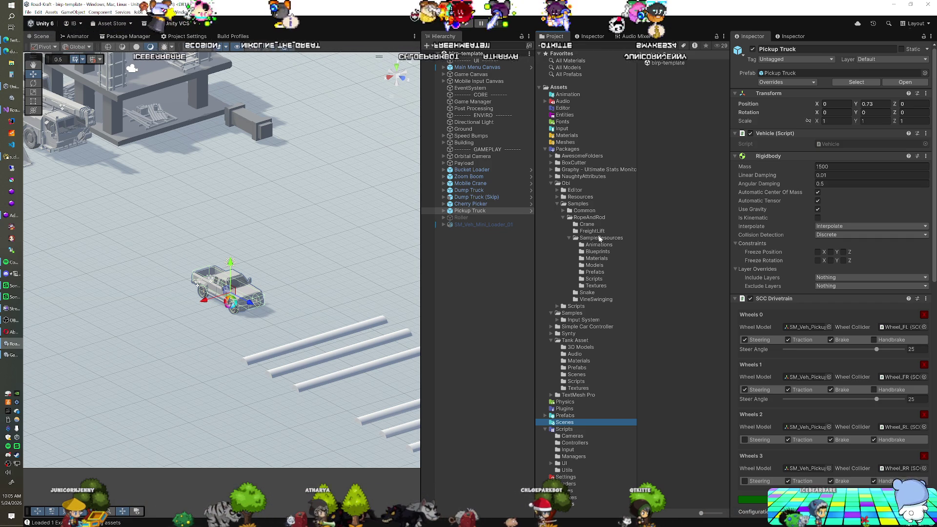
# Place the Tank prefab from Tank Asset > Prefabs into the birp-template scene.
pyautogui.click(551, 184)
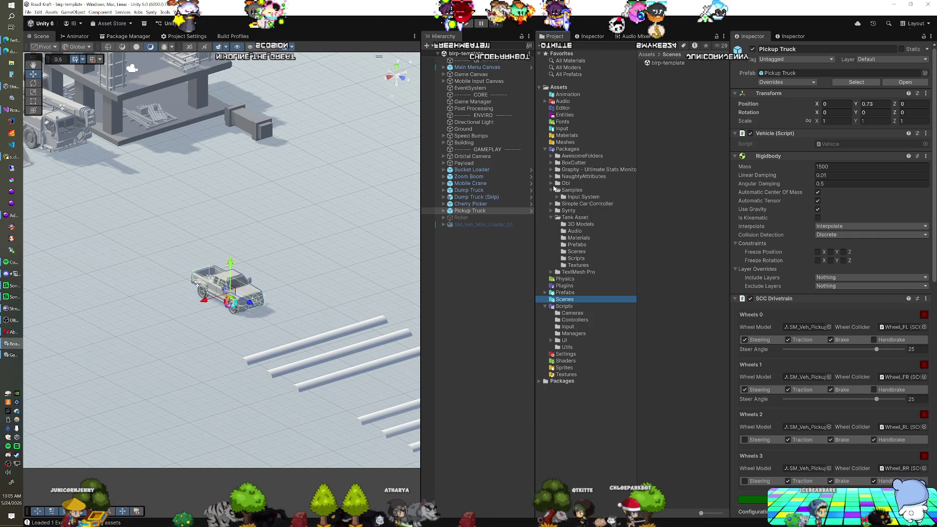
pyautogui.click(584, 219)
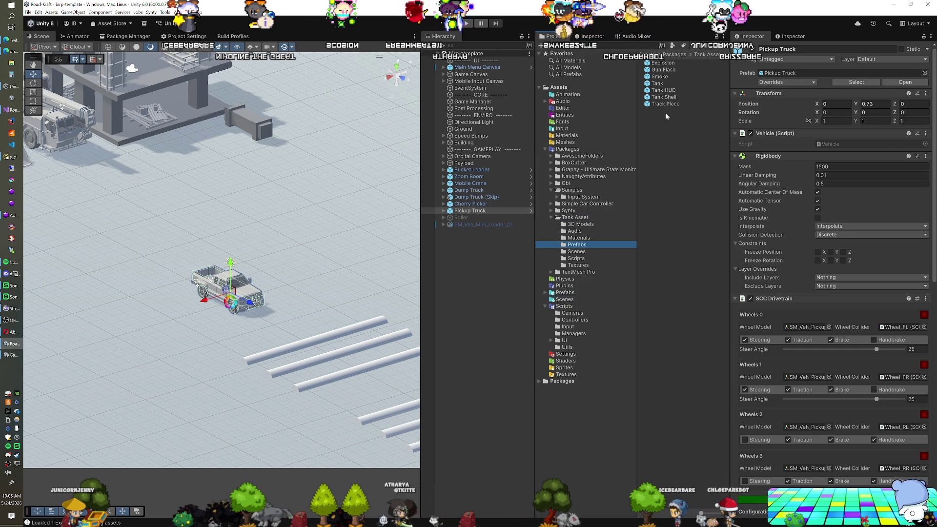
pyautogui.click(658, 85)
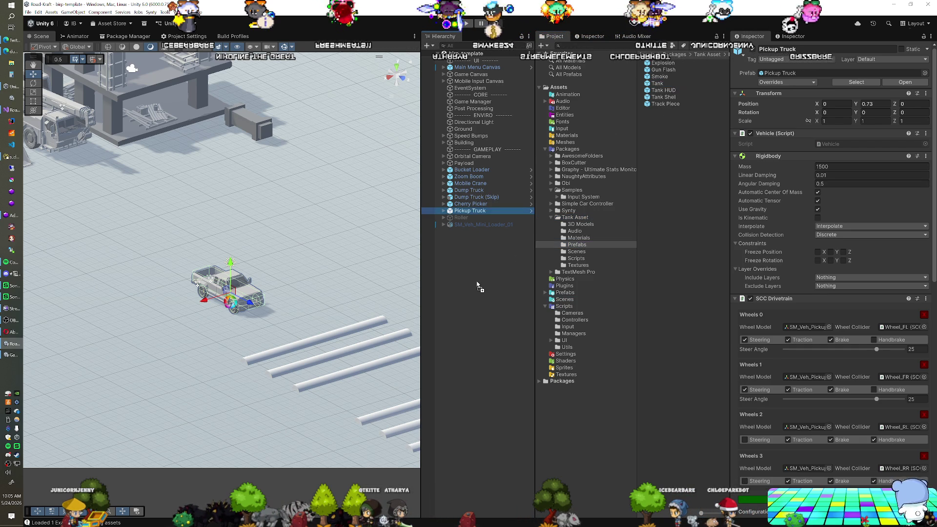
pyautogui.moveTo(478, 284); pyautogui.dragTo(478, 285)
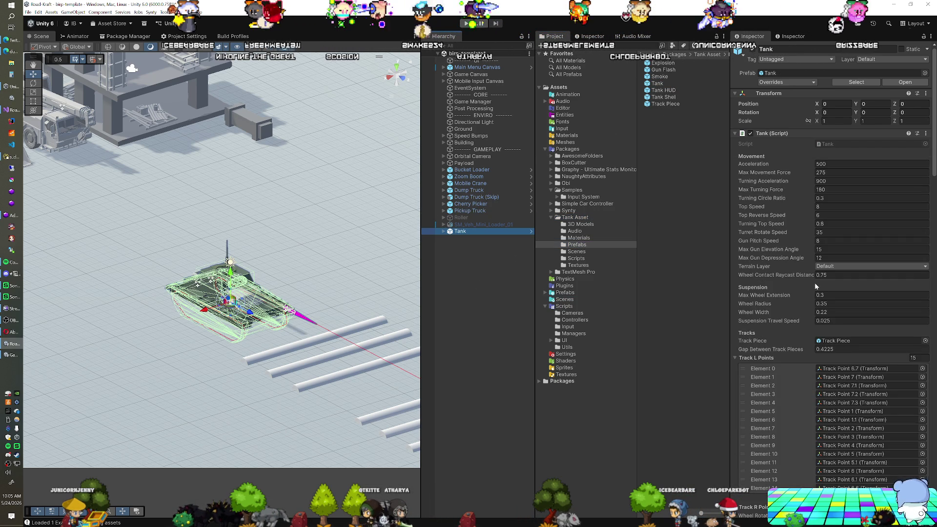
# Review the Tank's Inspector settings, collapse Track L Points, and open its Tank script.
pyautogui.scroll(-3, 767, 293)
pyautogui.click(767, 290)
pyautogui.scroll(3, 800, 293)
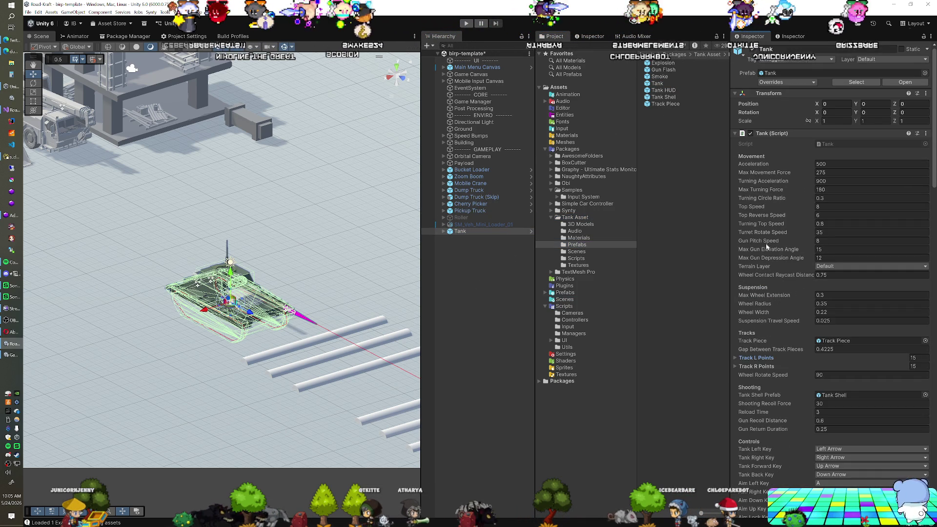
pyautogui.scroll(-2, 765, 218)
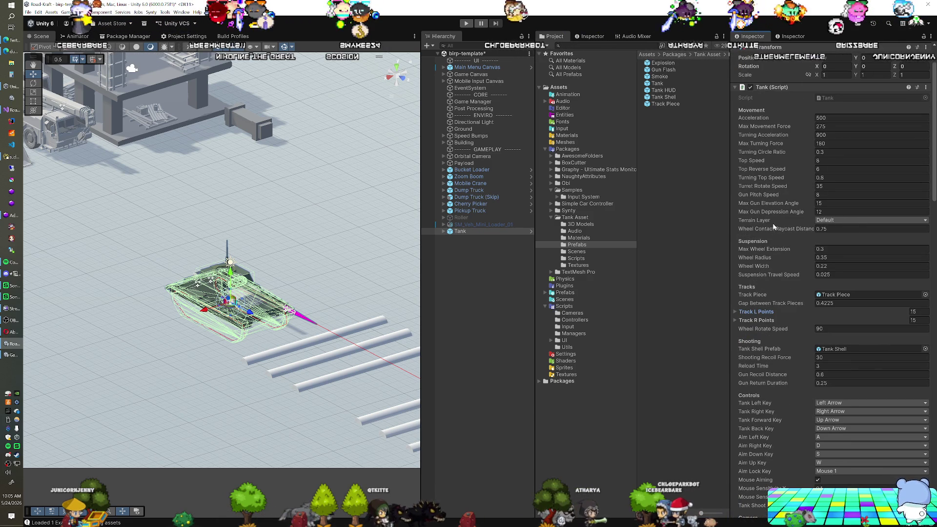
pyautogui.scroll(-1, 774, 227)
pyautogui.scroll(-2, 762, 220)
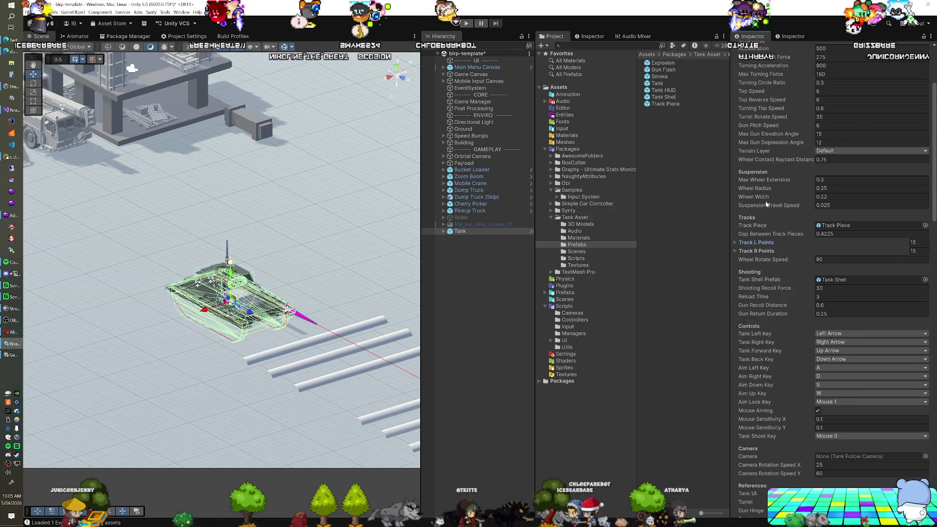
pyautogui.scroll(-2, 769, 207)
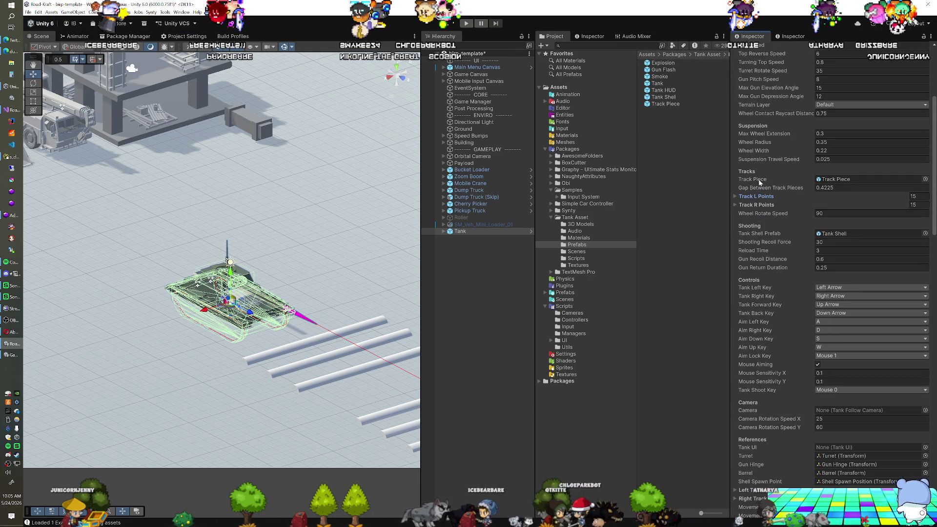
pyautogui.scroll(-2, 804, 228)
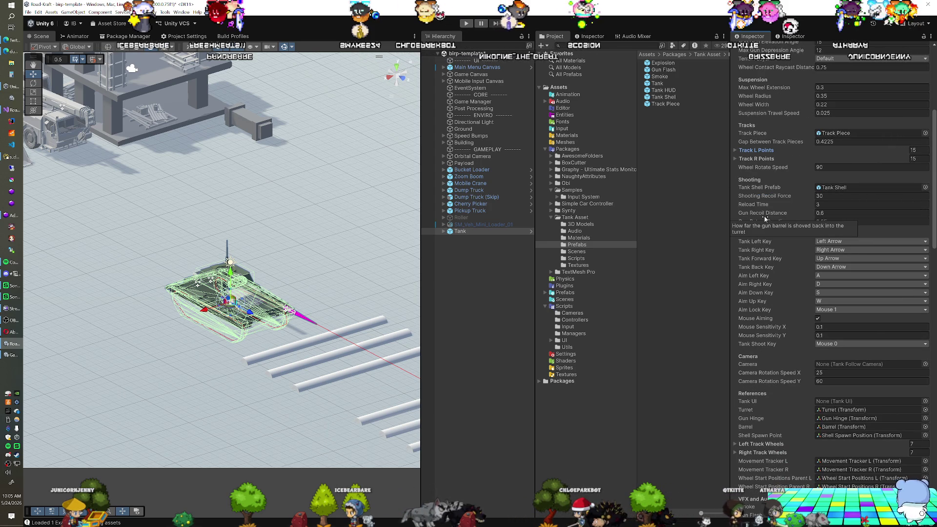
pyautogui.scroll(-2, 766, 219)
pyautogui.scroll(-4, 768, 252)
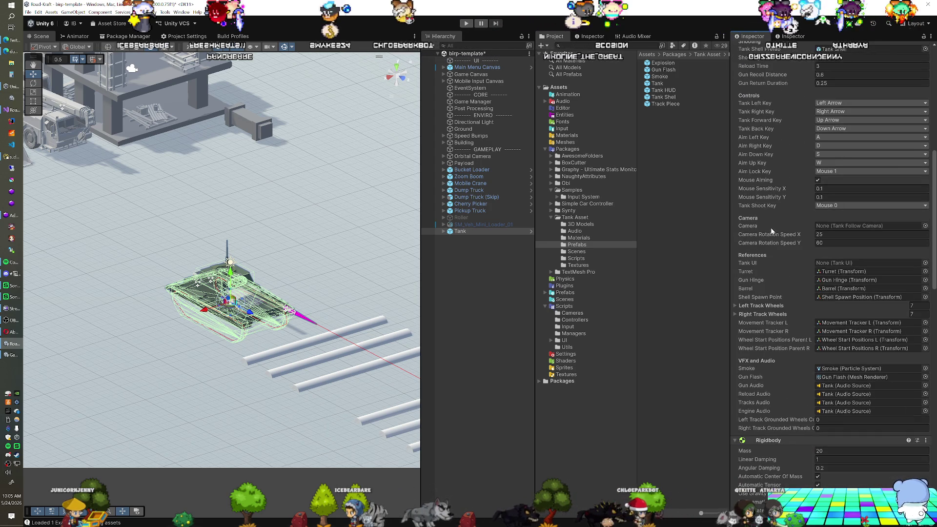
pyautogui.scroll(-2, 758, 242)
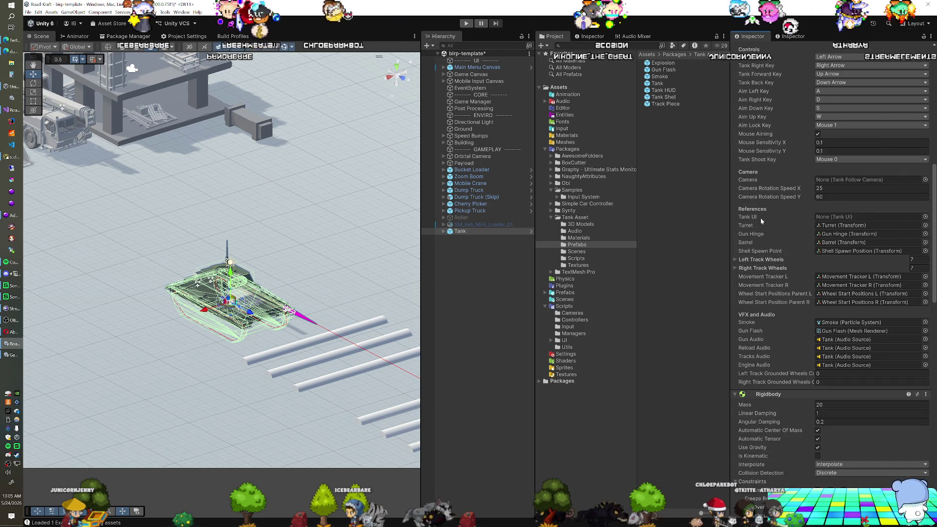
pyautogui.scroll(-1, 763, 265)
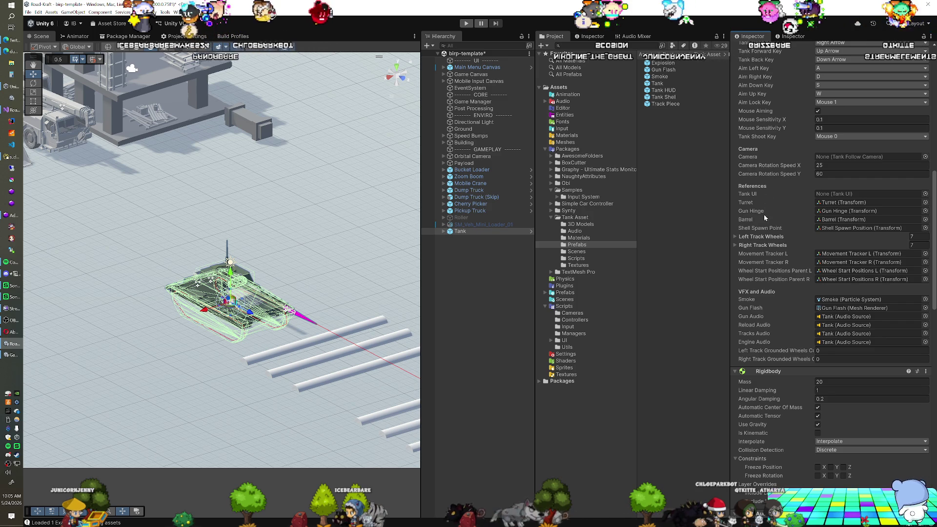
pyautogui.scroll(-1, 768, 265)
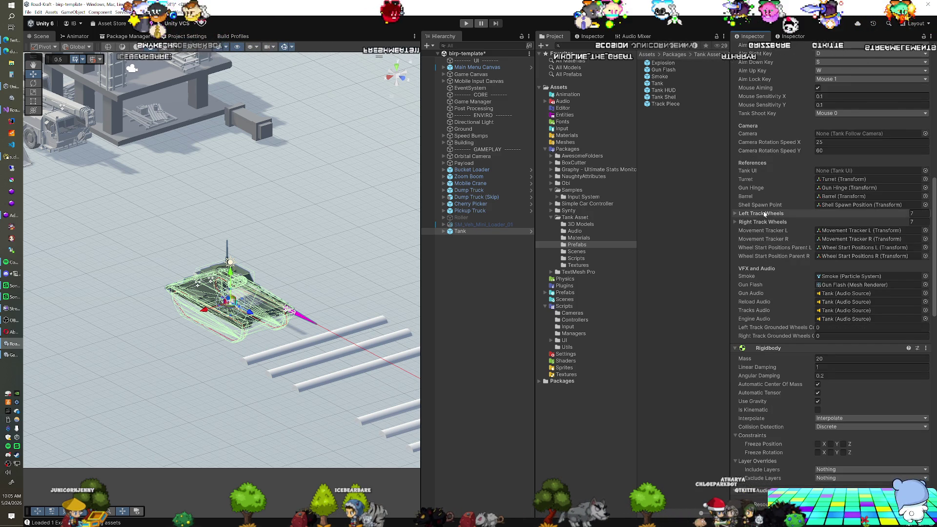
pyautogui.scroll(-1, 767, 225)
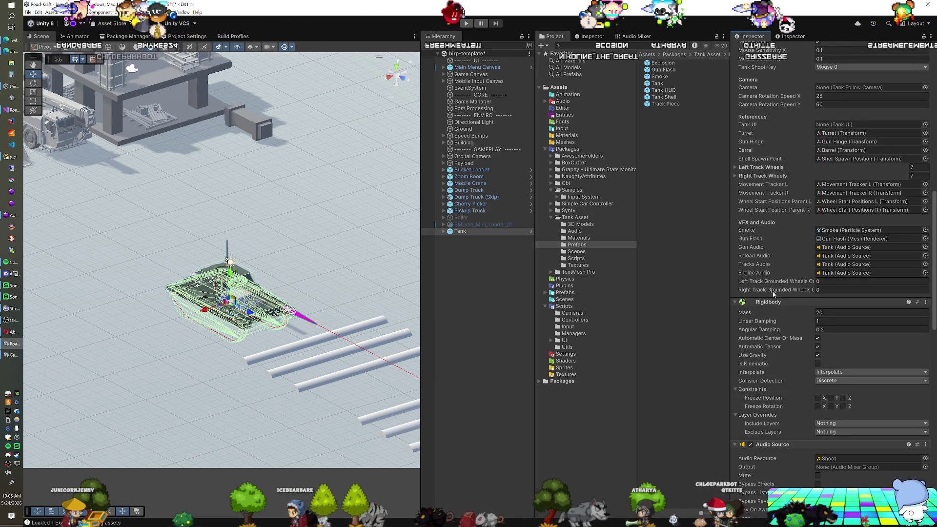
pyautogui.scroll(-4, 765, 271)
pyautogui.scroll(-12, 765, 270)
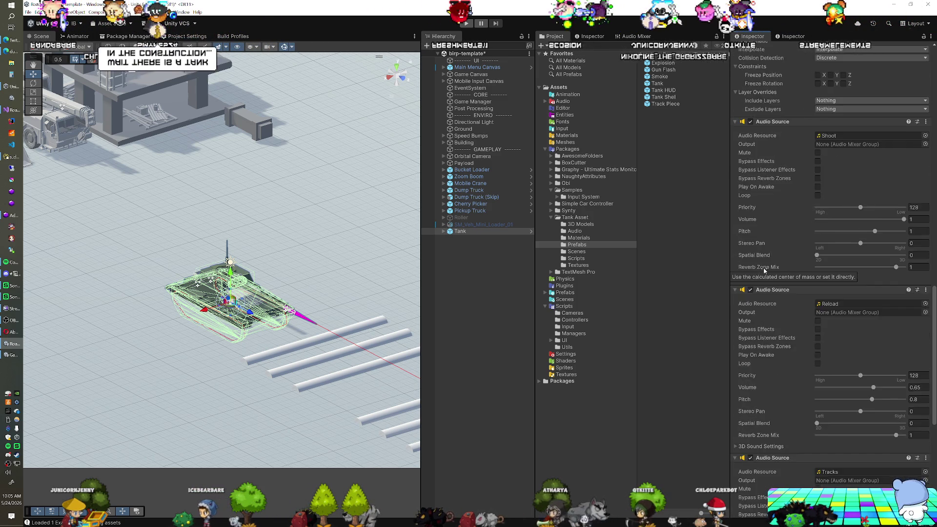
pyautogui.scroll(20, 766, 267)
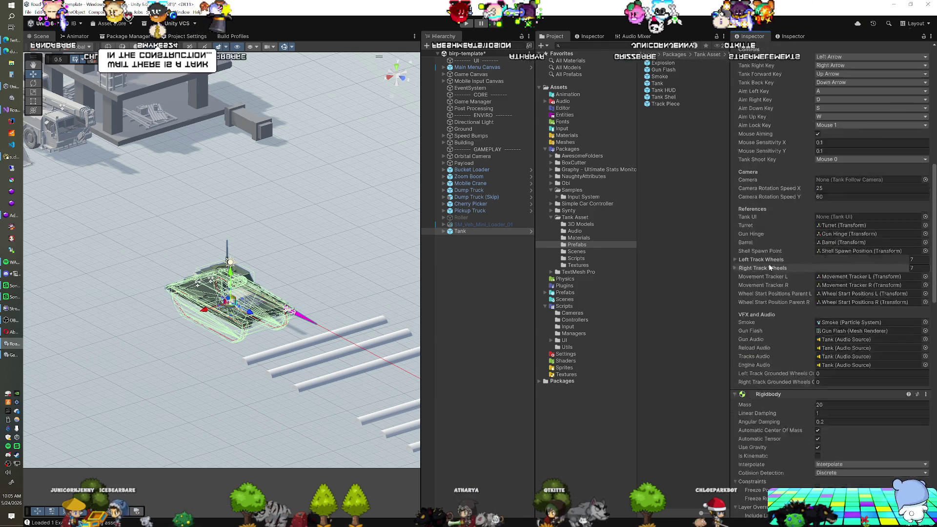
pyautogui.scroll(-7, 770, 267)
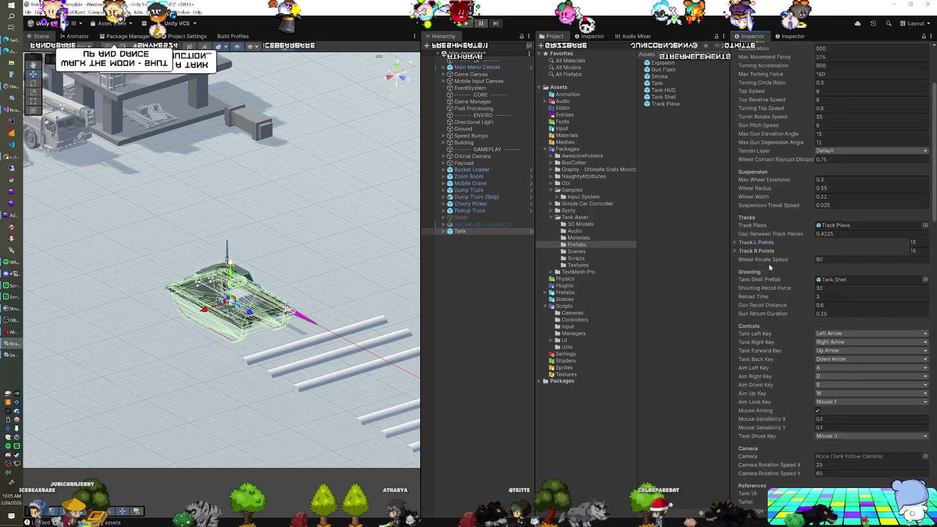
pyautogui.scroll(9, 769, 263)
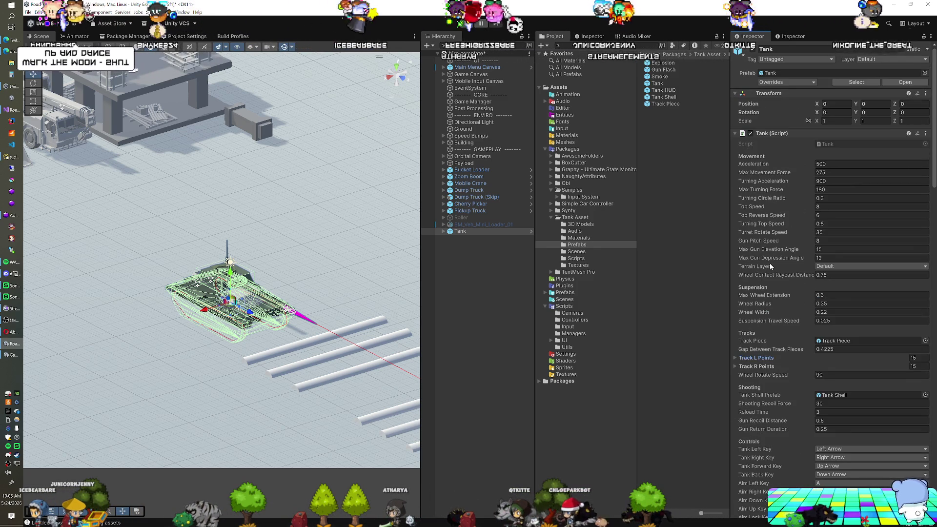
pyautogui.click(851, 144)
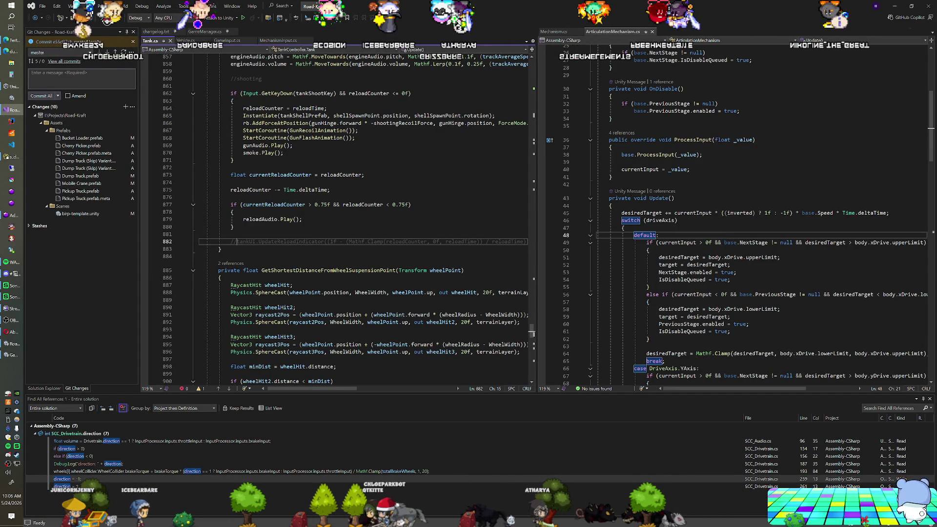
# Switch from Visual Studio back to the Unity Editor.
pyautogui.hotkey('alt', 'Tab')
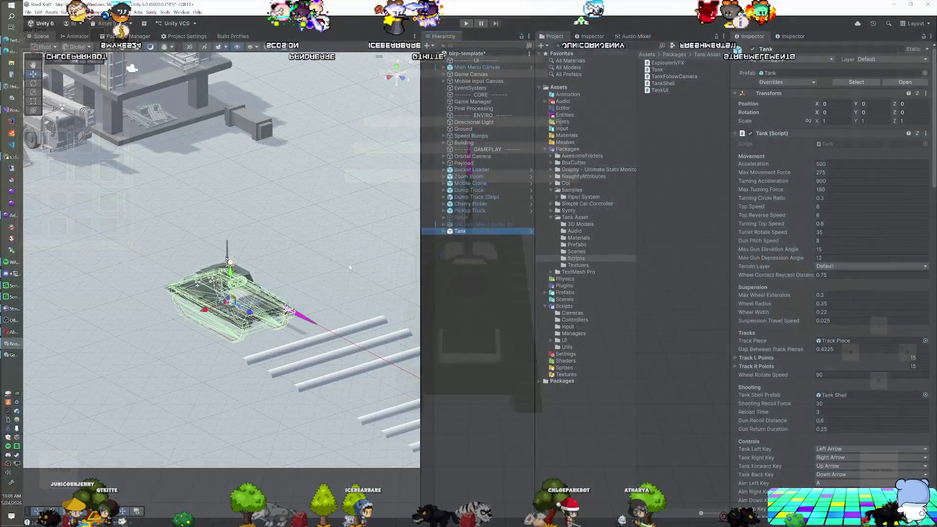
# Frame the tank, turn Gizmos off, and play the scene while orbiting the running tank.
pyautogui.scroll(3, 341, 268)
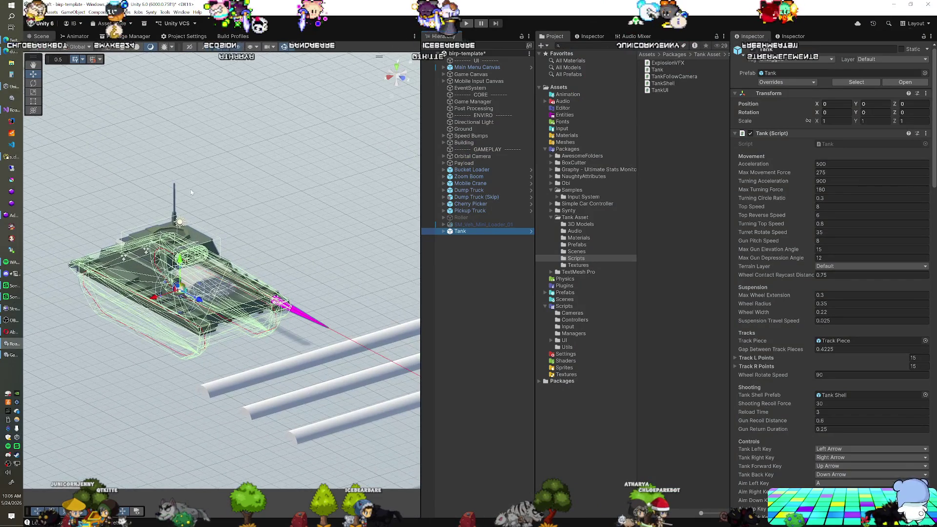
pyautogui.moveTo(146, 251); pyautogui.dragTo(181, 275)
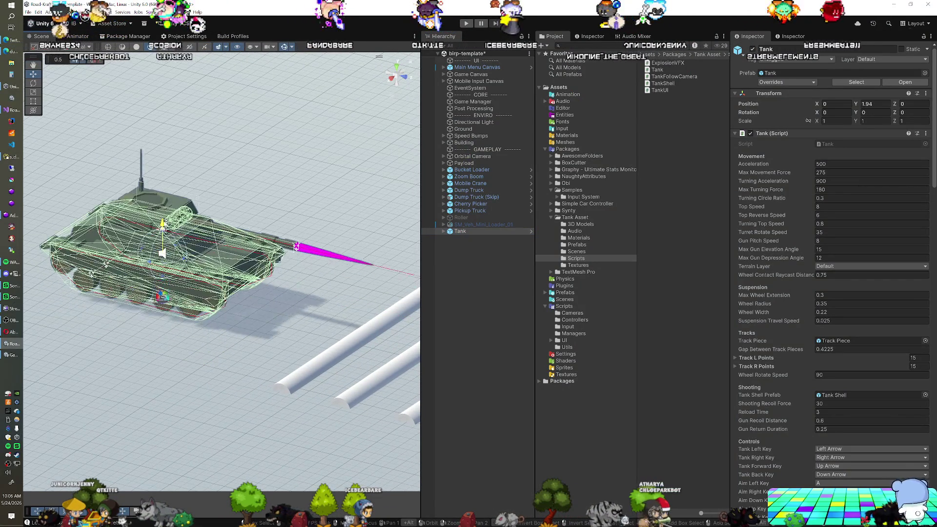
pyautogui.click(283, 48)
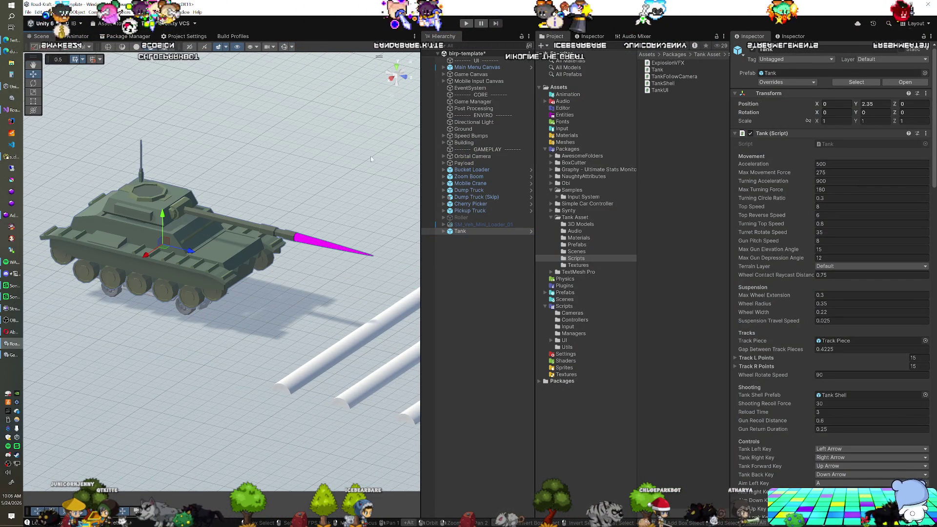
pyautogui.click(467, 23)
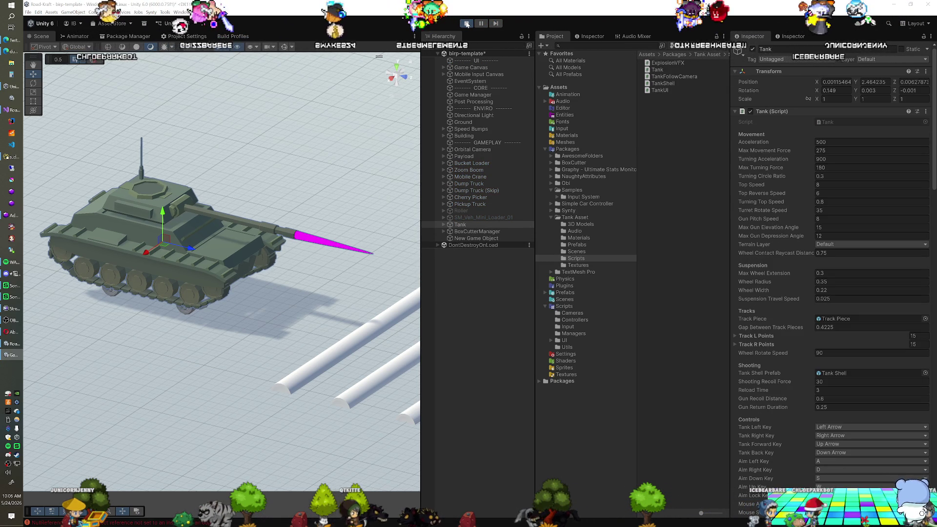
pyautogui.moveTo(390, 157)
pyautogui.mouseDown()
pyautogui.moveTo(317, 127)
pyautogui.moveTo(302, 137)
pyautogui.moveTo(193, 323)
pyautogui.mouseUp()
# Inspect the tank's track and wheel meshes from both sides, then exit Play mode.
pyautogui.click(148, 322)
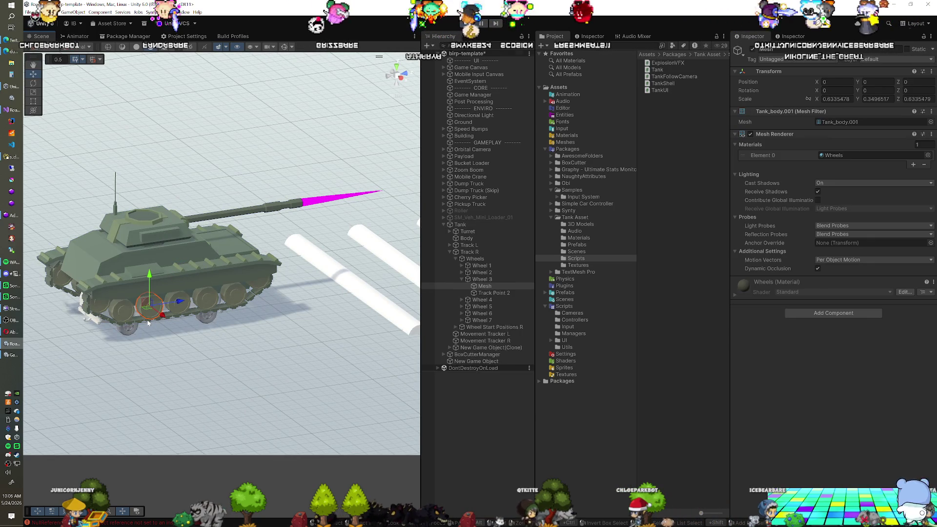
pyautogui.click(155, 311)
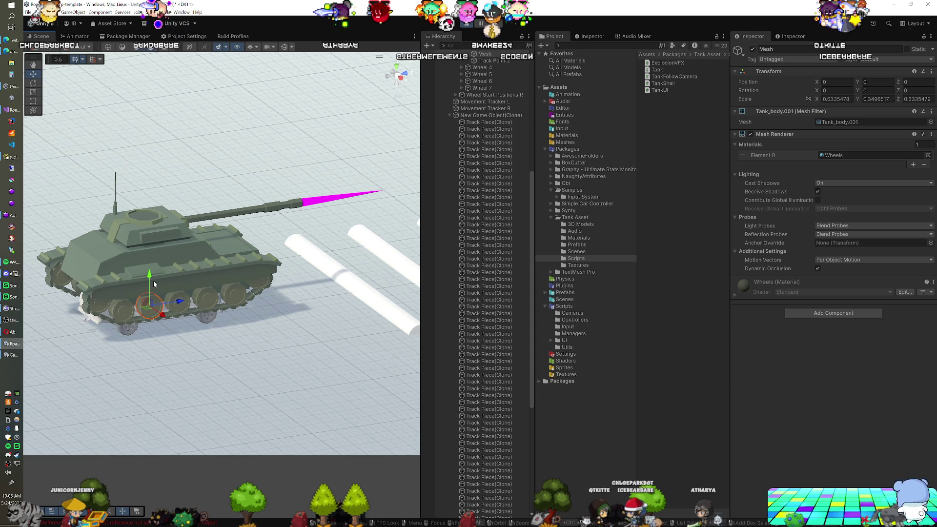
pyautogui.moveTo(136, 367); pyautogui.dragTo(342, 366)
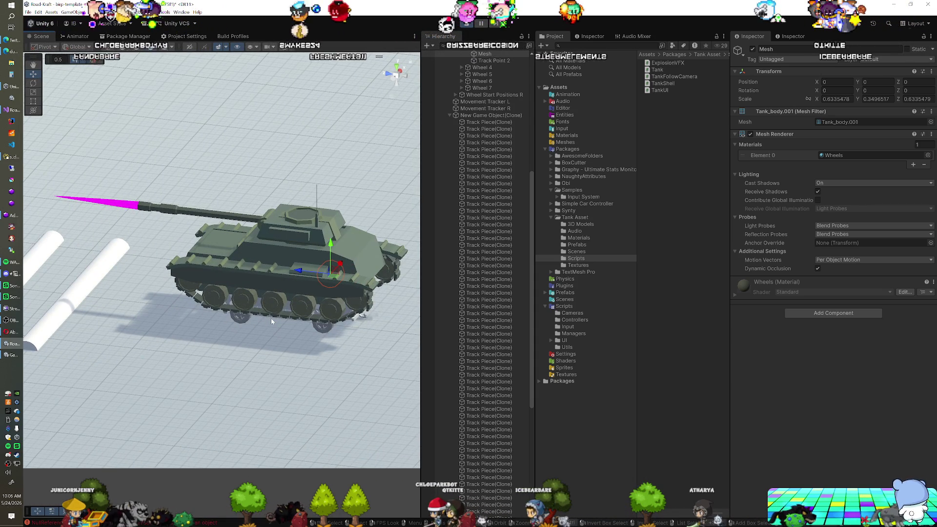
pyautogui.click(467, 23)
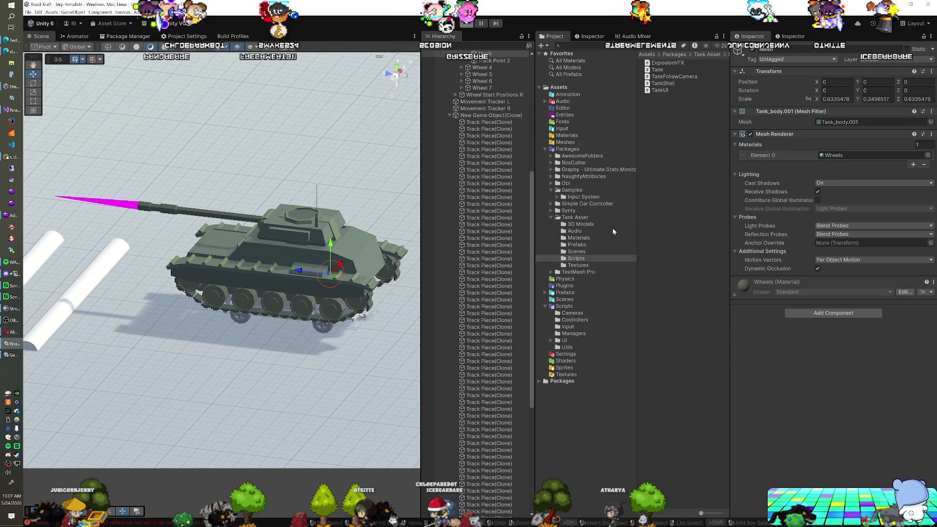
# Open Demo Scene from the Tank Asset package's Scenes folder.
pyautogui.click(564, 299)
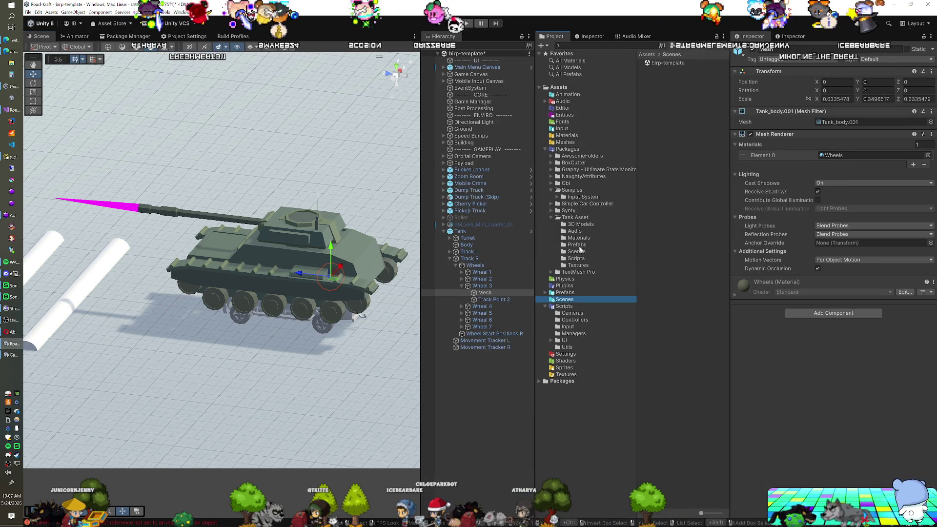
pyautogui.click(580, 219)
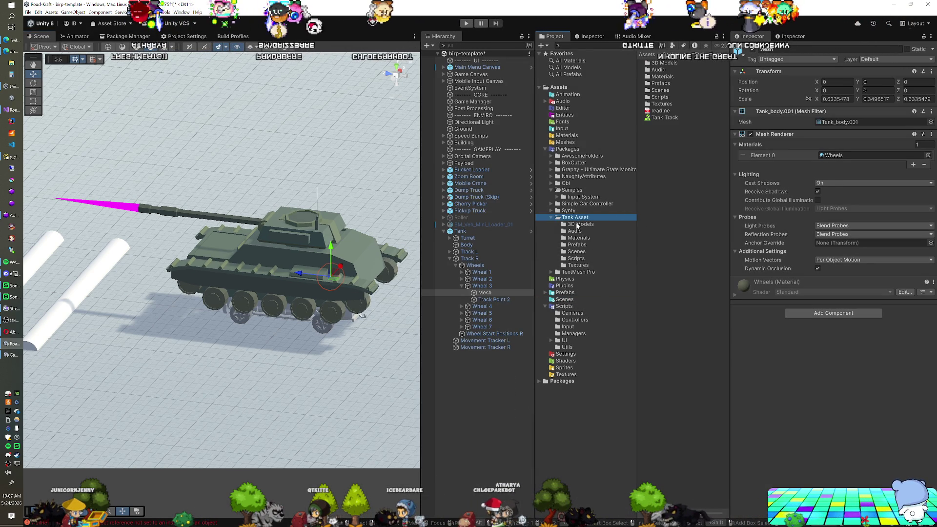
pyautogui.click(577, 252)
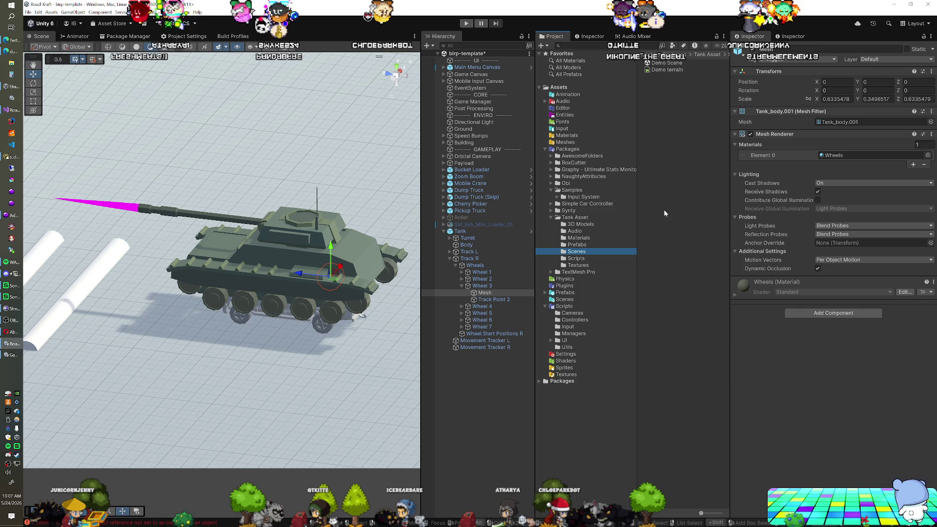
pyautogui.doubleClick(661, 63)
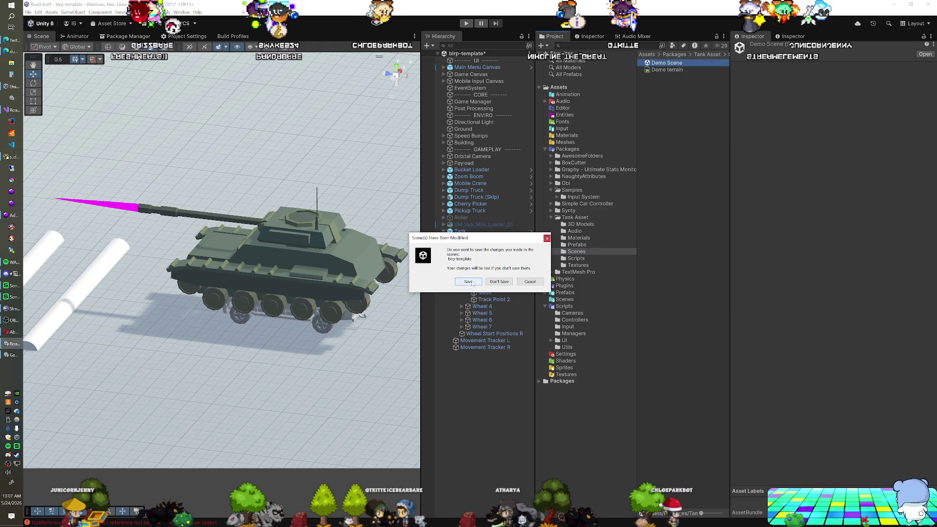
pyautogui.click(523, 283)
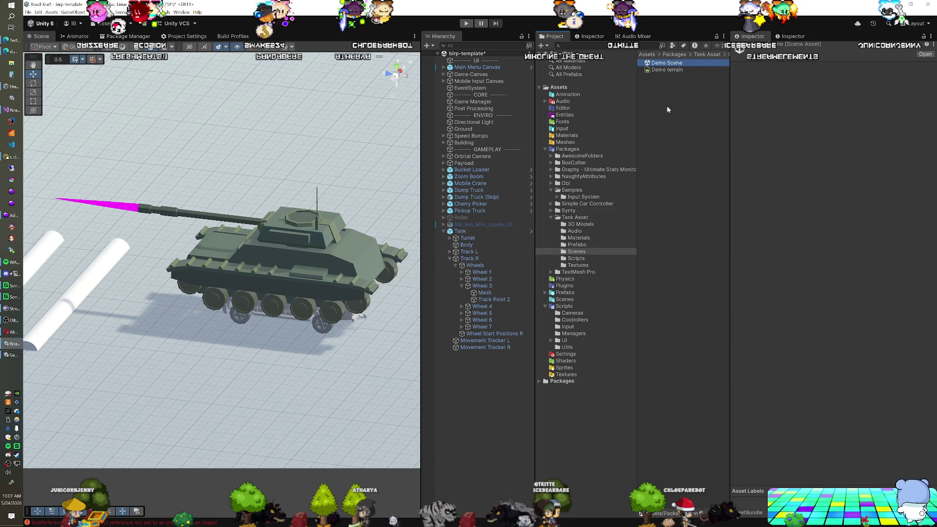
pyautogui.doubleClick(676, 63)
pyautogui.click(500, 281)
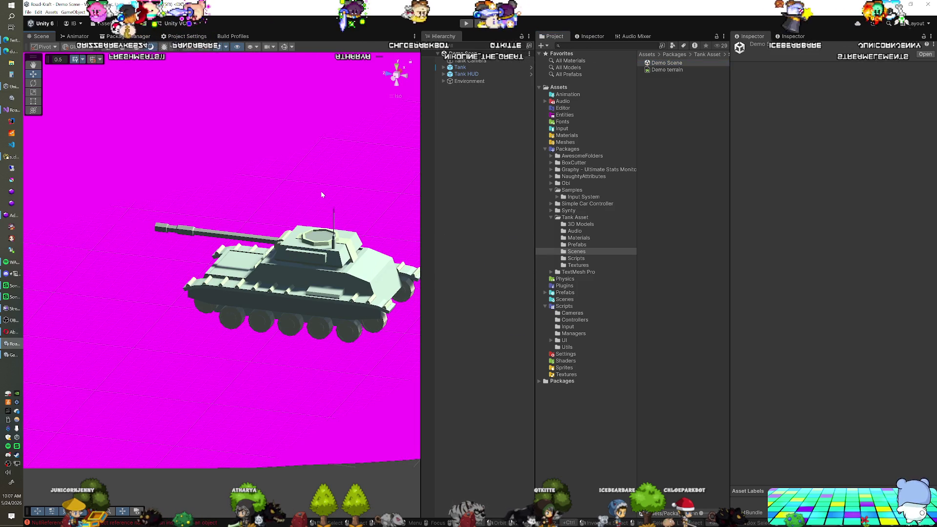
# Select the magenta terrain and show its Terrain Settings.
pyautogui.click(321, 191)
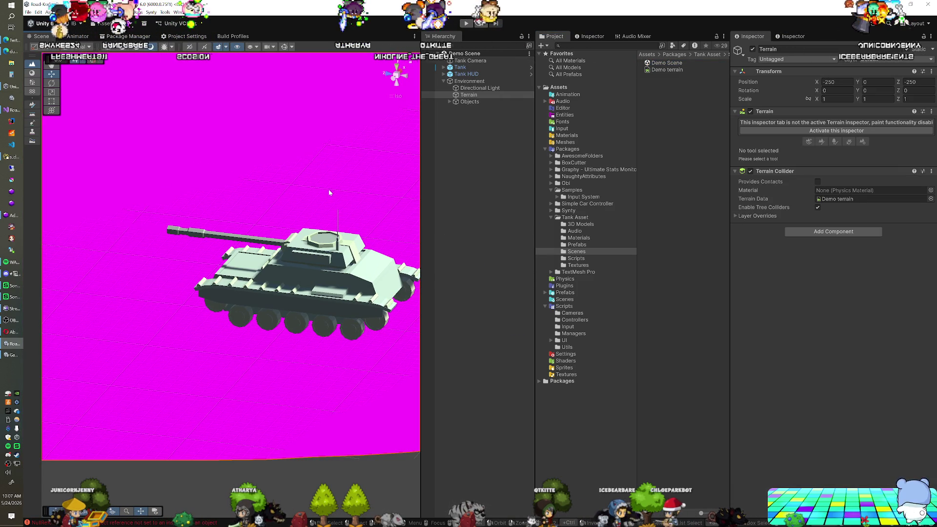
pyautogui.click(846, 131)
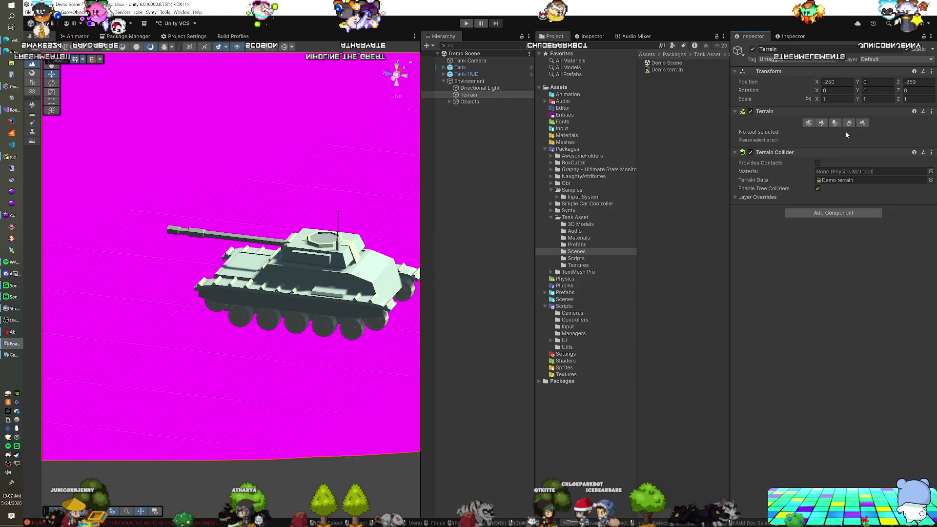
pyautogui.click(860, 123)
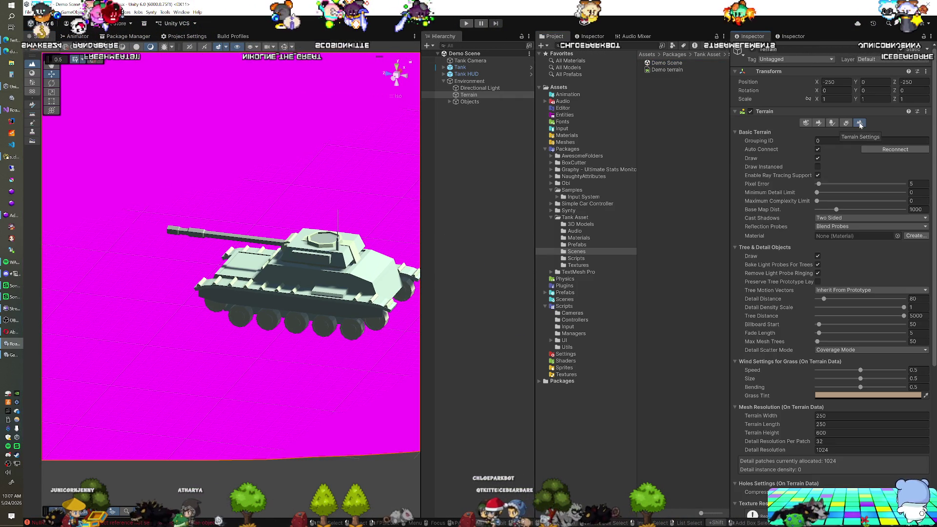
# Set the terrain material's shader to Nature/Terrain/Diffuse.
pyautogui.moveTo(797, 185)
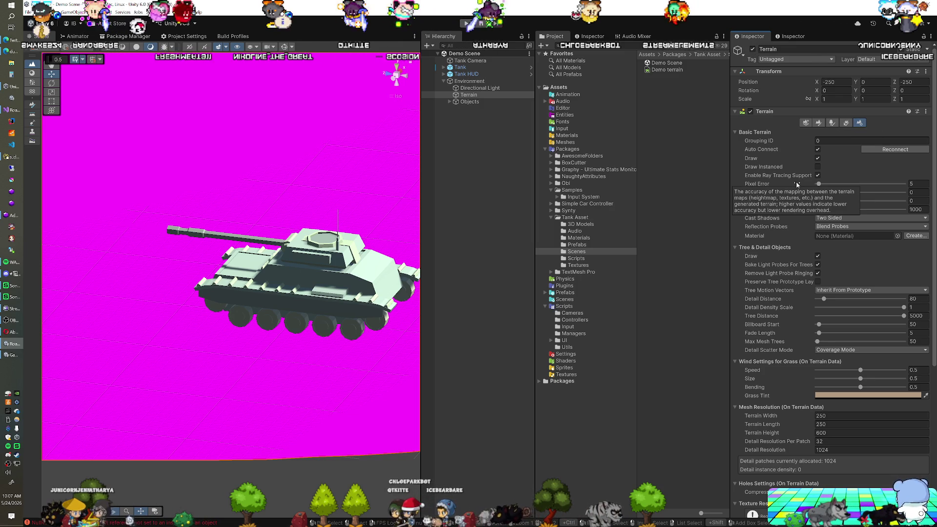
pyautogui.moveTo(805, 211)
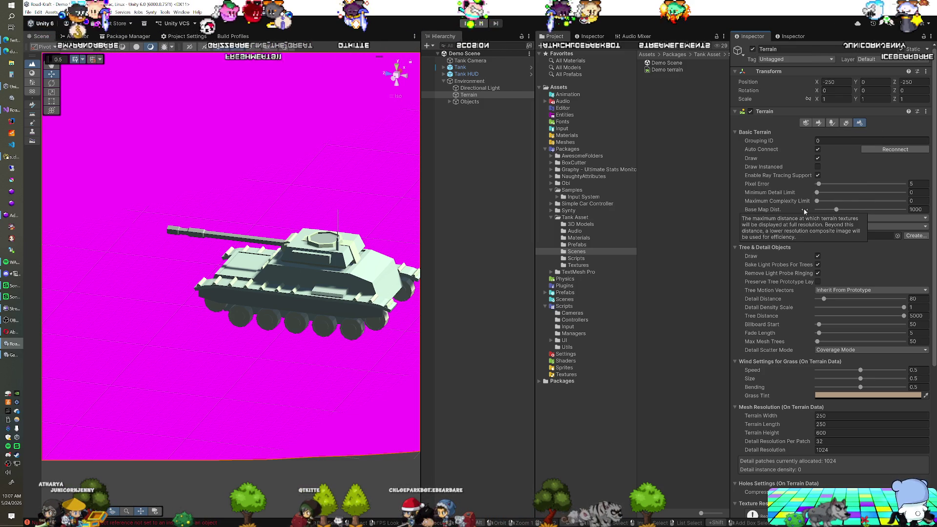
pyautogui.scroll(-1, 834, 233)
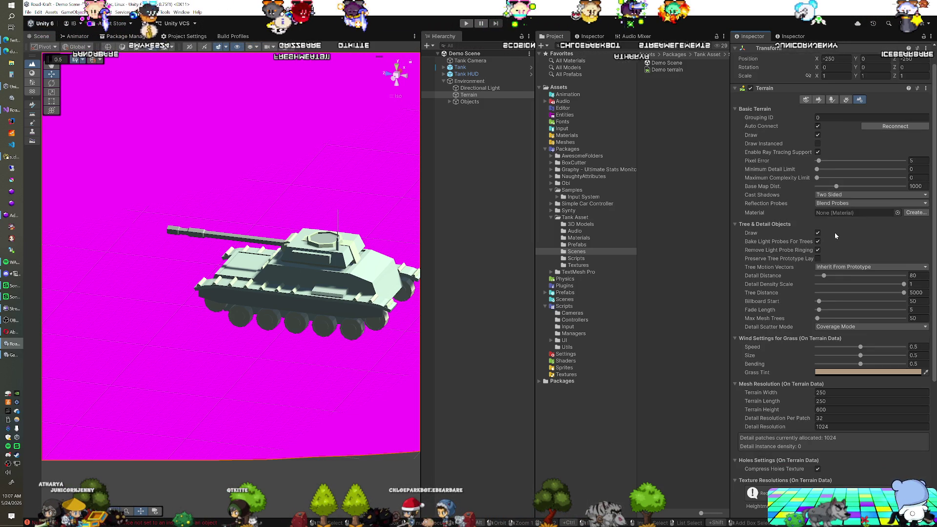
pyautogui.click(897, 213)
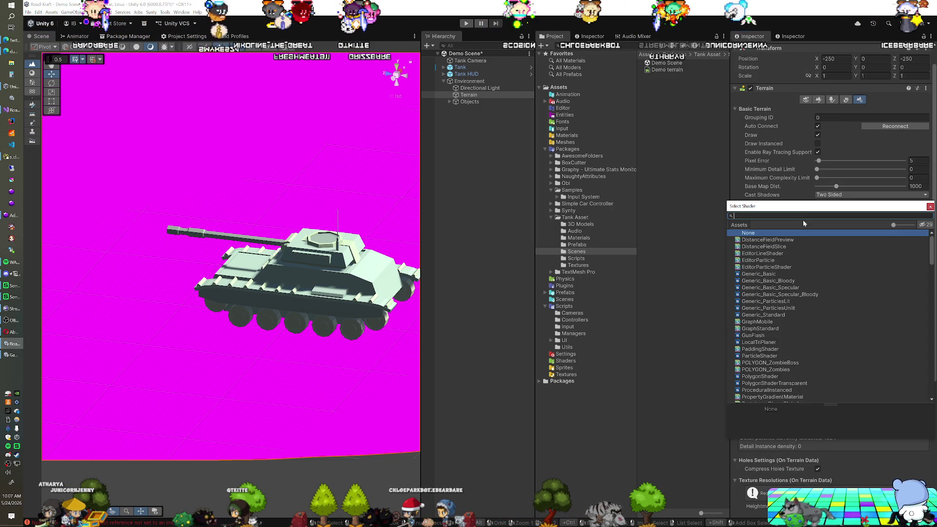
pyautogui.scroll(-3, 799, 255)
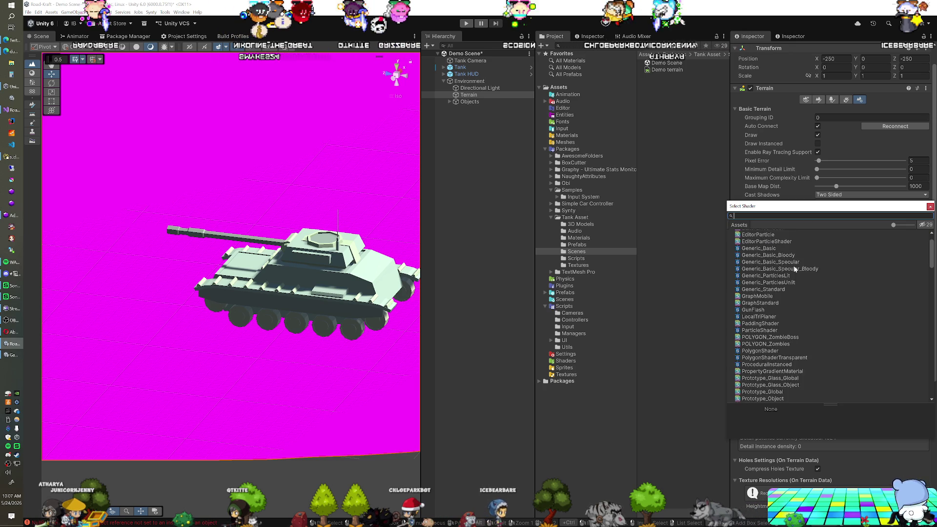
pyautogui.scroll(-3, 794, 270)
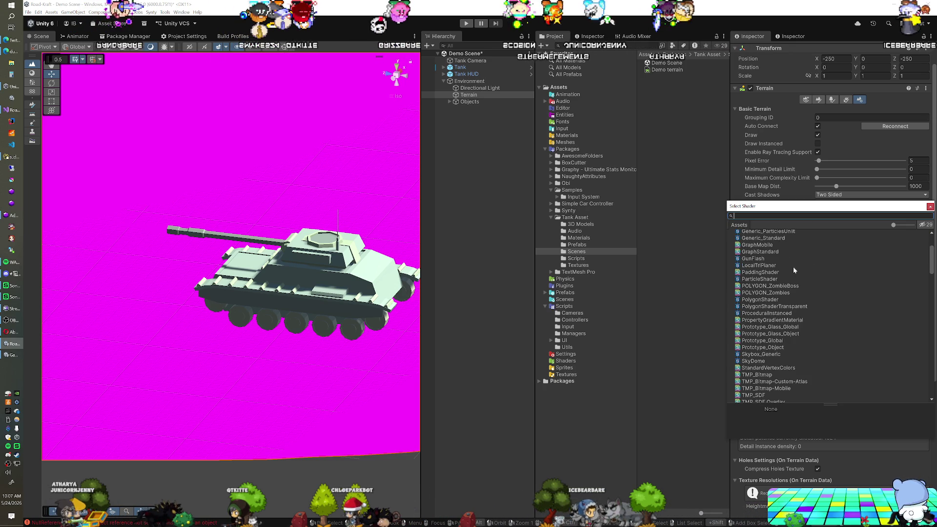
pyautogui.scroll(-3, 795, 270)
pyautogui.scroll(-10, 794, 270)
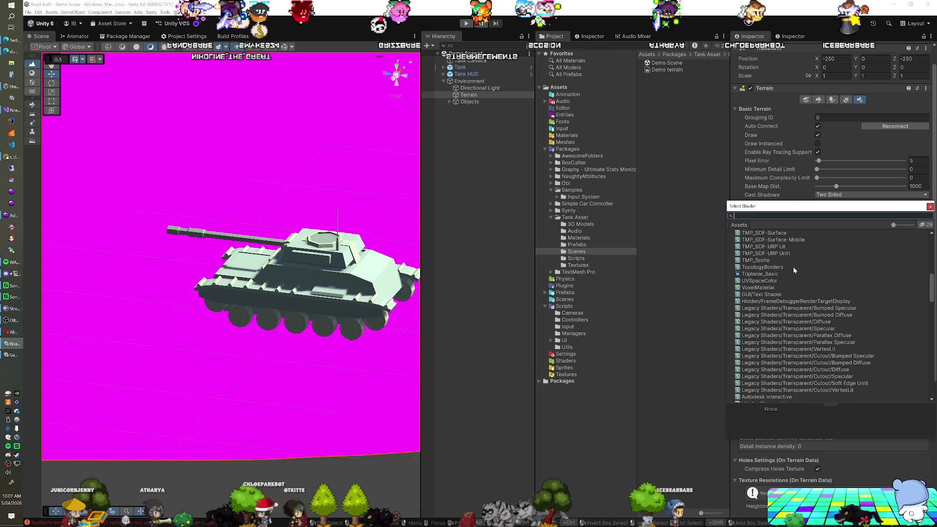
pyautogui.scroll(-9, 794, 270)
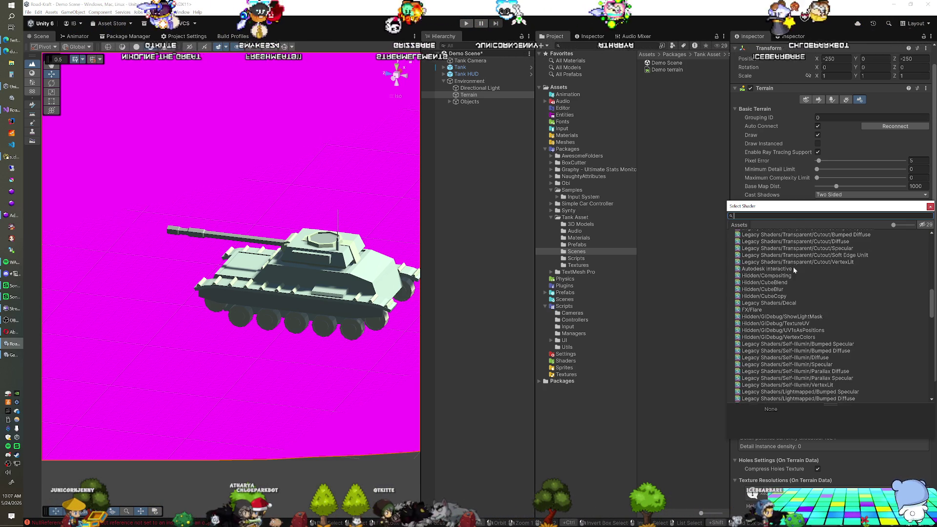
pyautogui.scroll(-10, 794, 270)
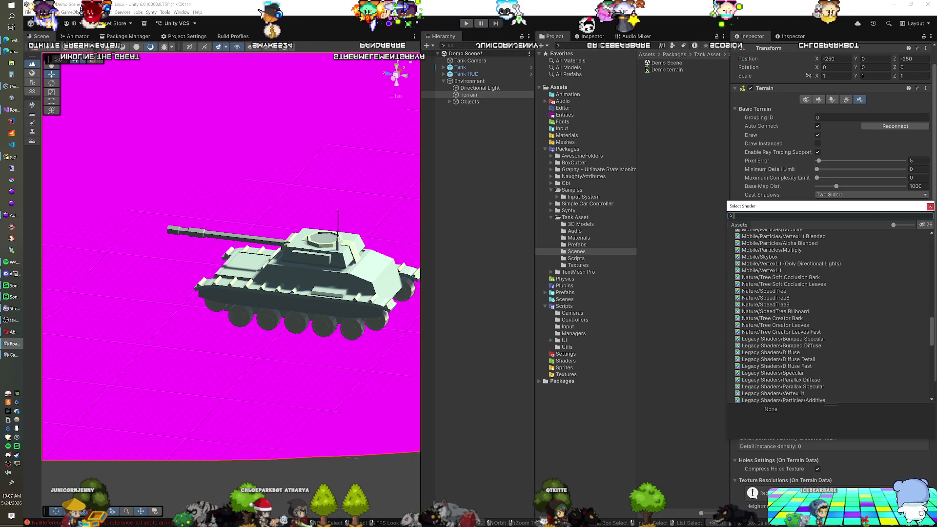
pyautogui.write('terr')
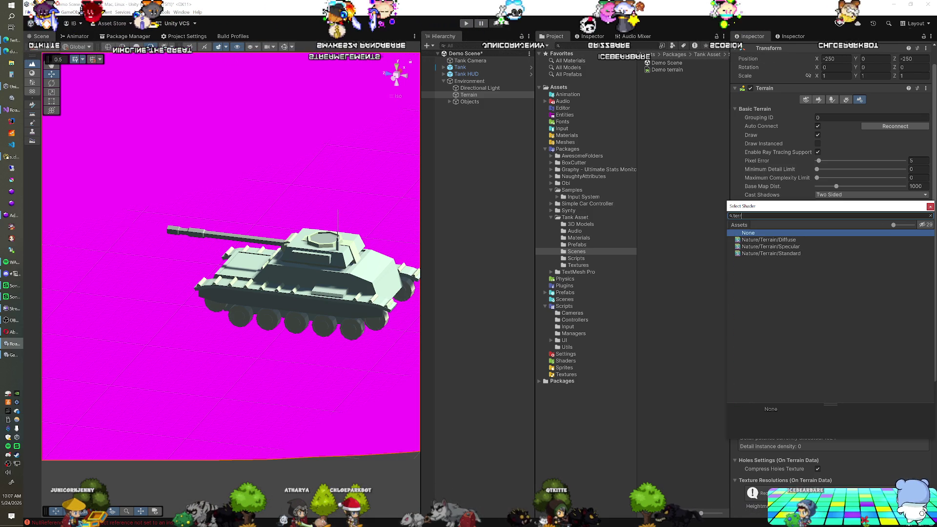
pyautogui.click(817, 239)
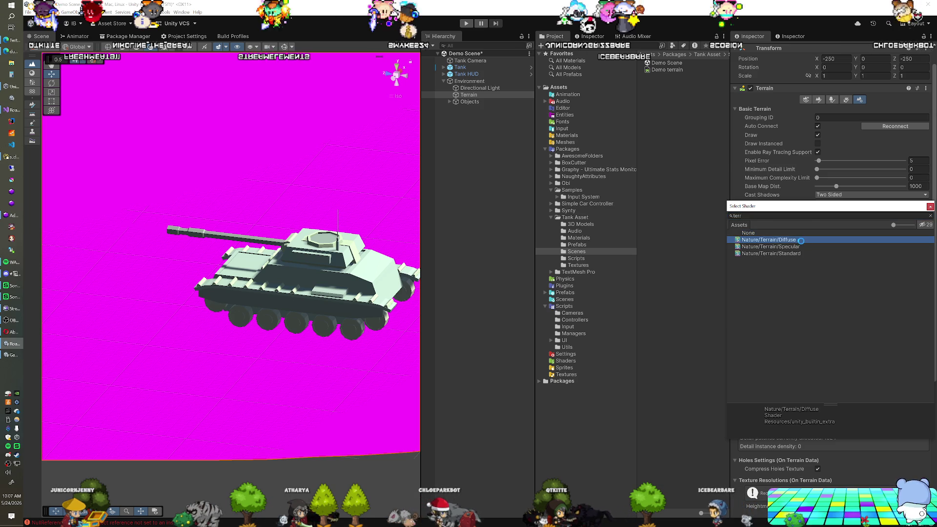
pyautogui.doubleClick(801, 242)
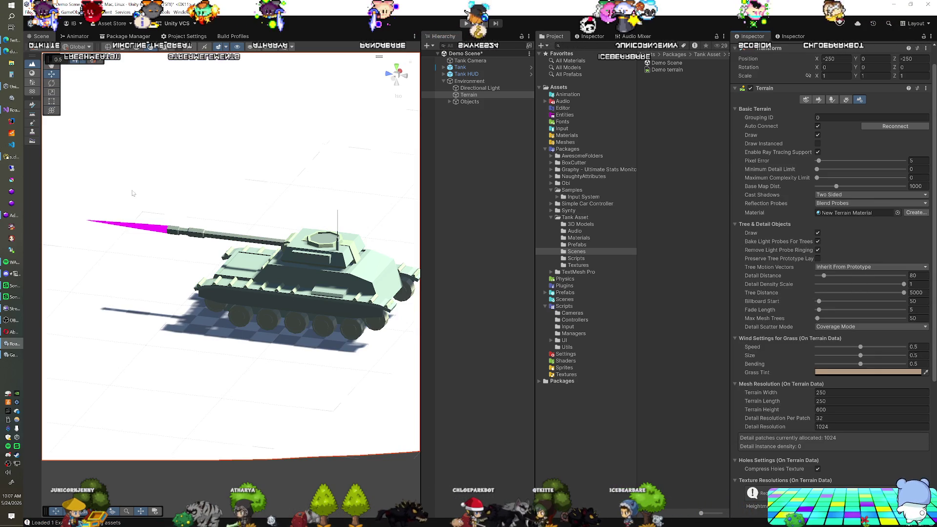
# Reposition the tank in the Demo Scene.
pyautogui.moveTo(280, 301)
pyautogui.mouseDown()
pyautogui.moveTo(243, 367)
pyautogui.moveTo(286, 282)
pyautogui.moveTo(269, 336)
pyautogui.moveTo(320, 371)
pyautogui.mouseUp()
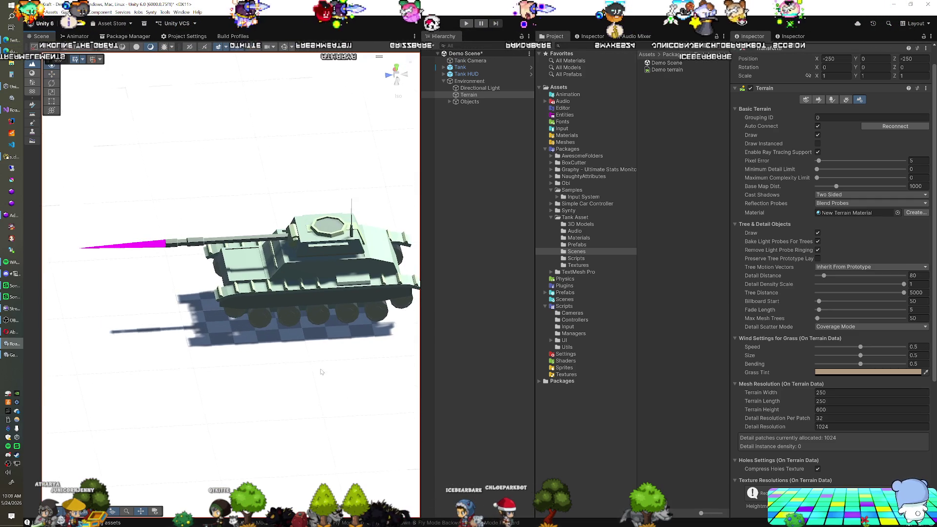
pyautogui.click(474, 68)
pyautogui.moveTo(307, 272)
pyautogui.mouseDown()
pyautogui.moveTo(306, 309)
pyautogui.moveTo(308, 256)
pyautogui.mouseUp()
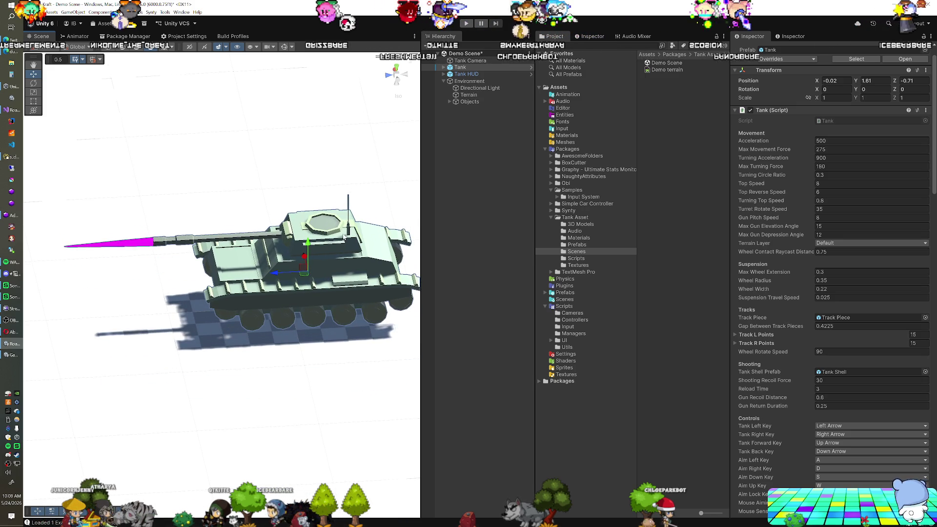
# Remove the missing script component from the Tank Camera.
pyautogui.click(481, 62)
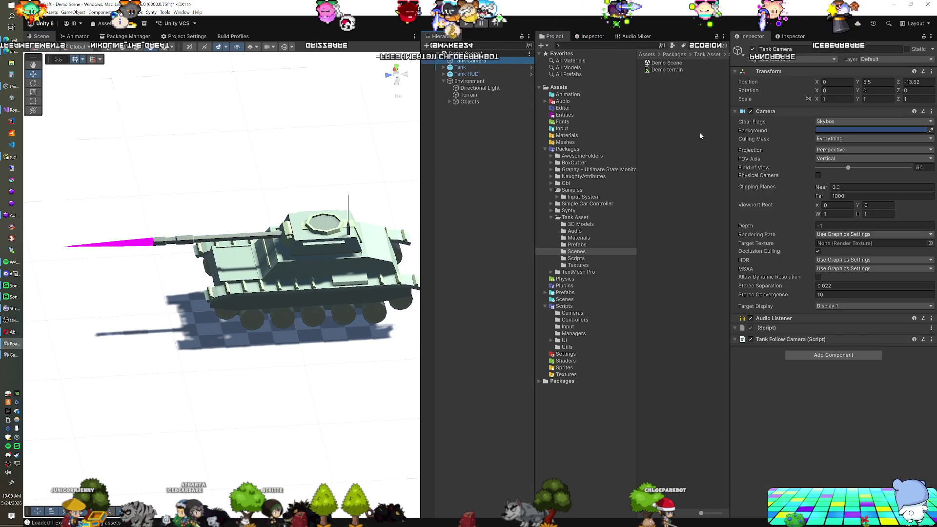
pyautogui.rightClick(773, 328)
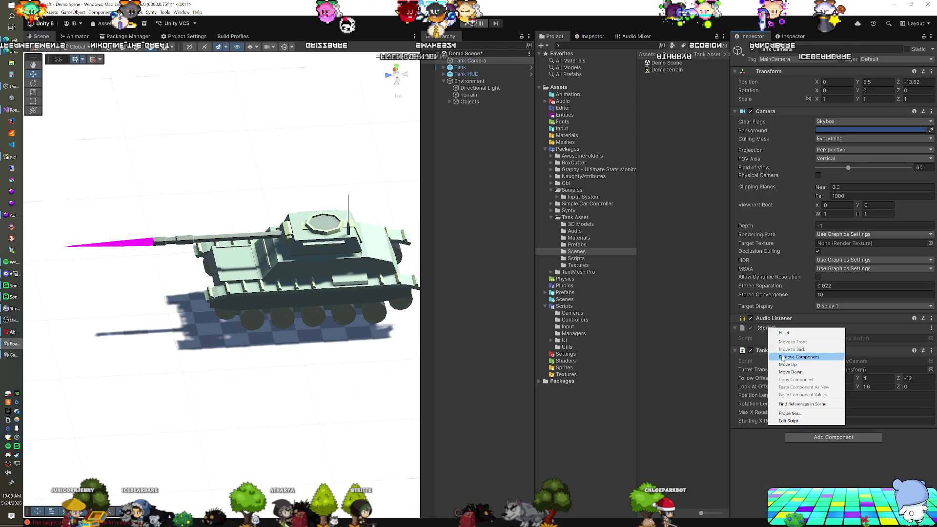
pyautogui.click(781, 357)
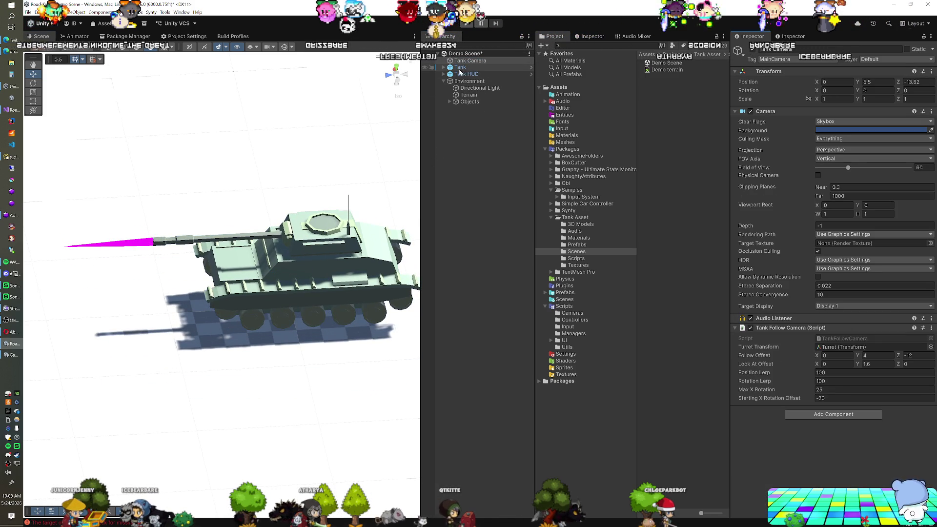
# Set the Directional Light intensity to 1, then select a magenta wall cube.
pyautogui.click(459, 88)
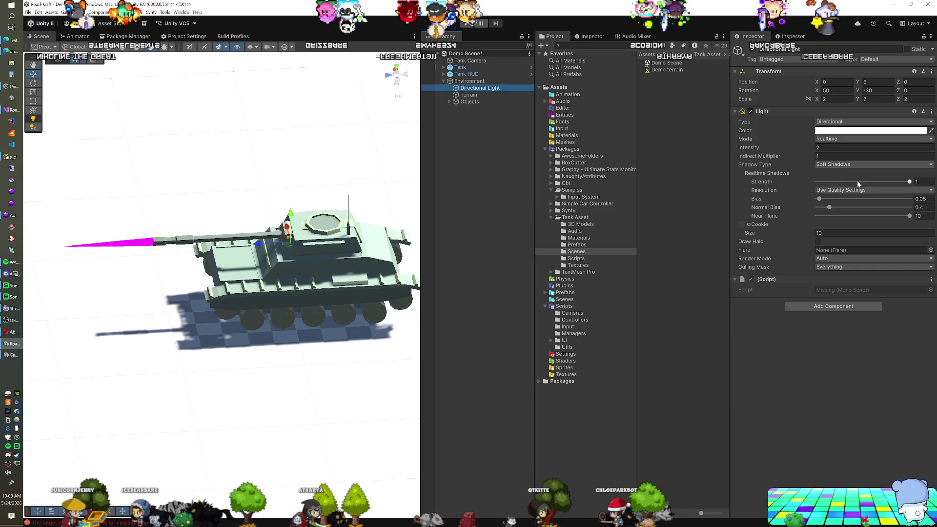
pyautogui.click(796, 146)
pyautogui.write('1')
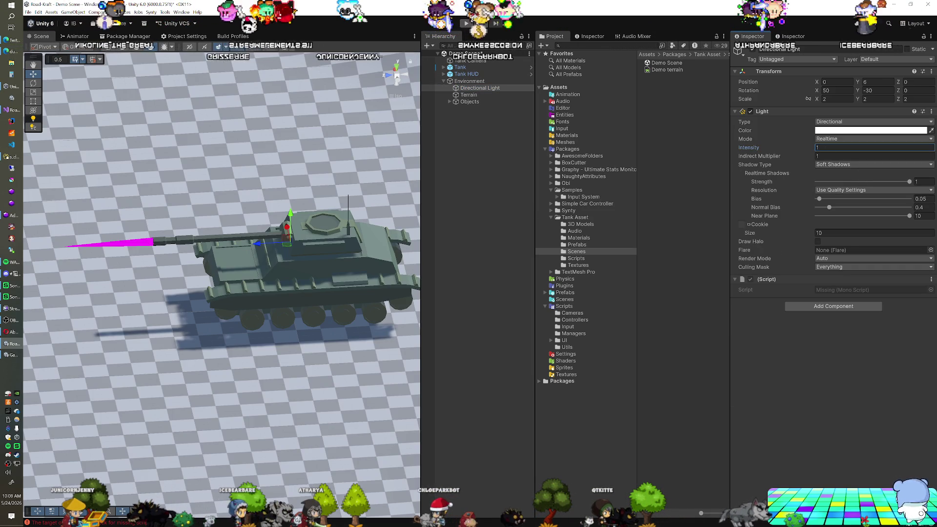
pyautogui.moveTo(316, 203)
pyautogui.mouseDown()
pyautogui.moveTo(254, 165)
pyautogui.moveTo(180, 165)
pyautogui.mouseUp()
pyautogui.click(180, 174)
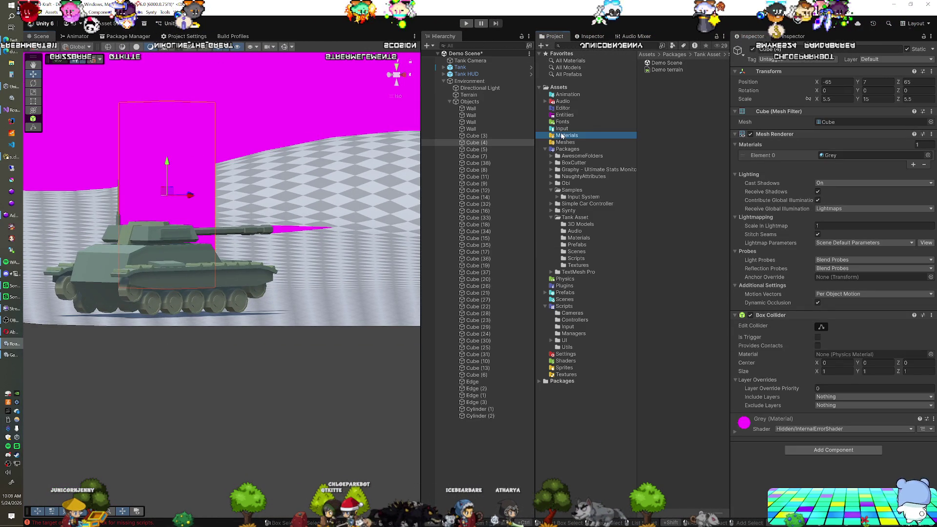
# Assign the Tires material to four magenta cubes, including pillar Cube (6).
pyautogui.moveTo(838, 155); pyautogui.dragTo(841, 156)
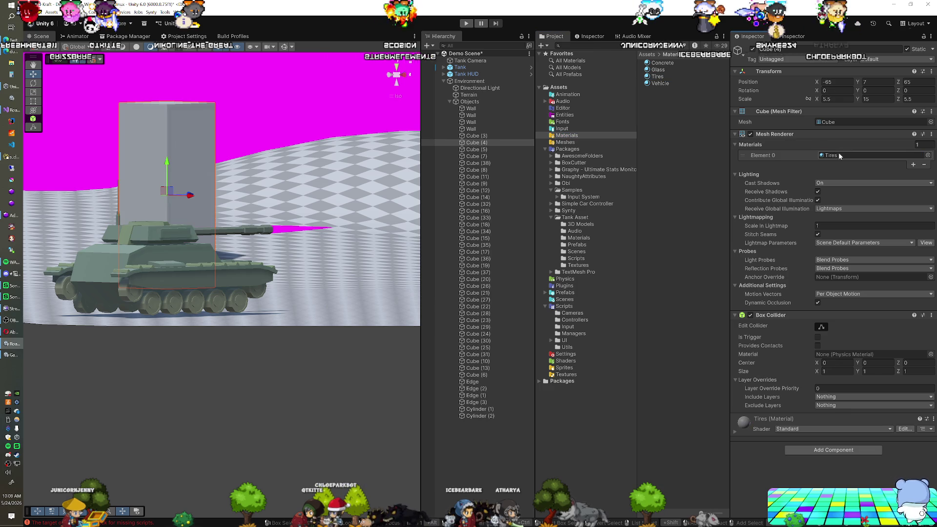
pyautogui.scroll(-10, 190, 194)
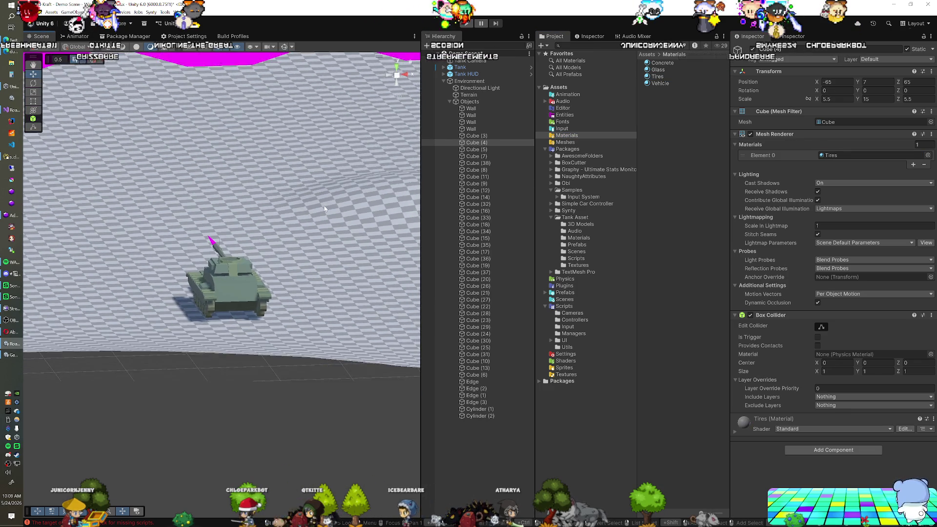
pyautogui.scroll(-5, 325, 207)
pyautogui.click(314, 211)
pyautogui.moveTo(656, 77); pyautogui.dragTo(830, 155)
pyautogui.moveTo(202, 217)
pyautogui.mouseDown()
pyautogui.moveTo(224, 220)
pyautogui.moveTo(153, 212)
pyautogui.moveTo(272, 310)
pyautogui.mouseUp()
pyautogui.click(283, 307)
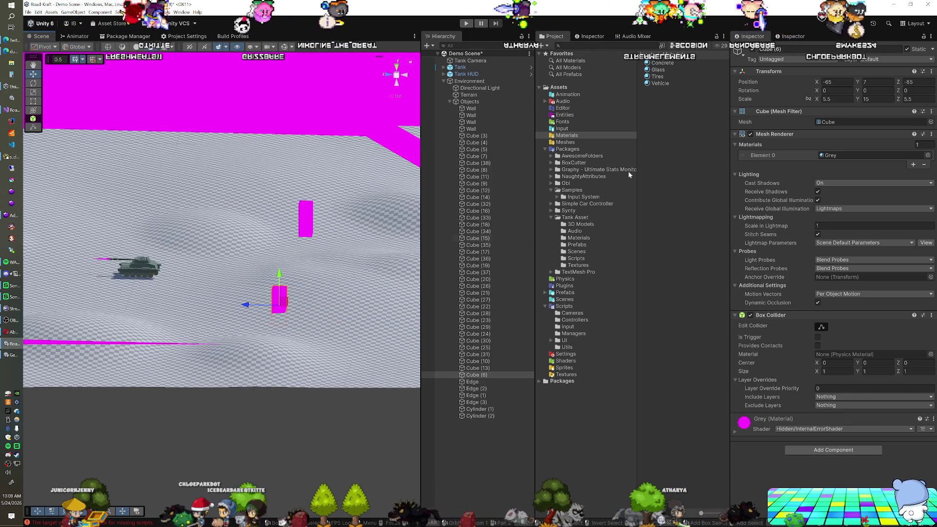
pyautogui.moveTo(658, 77); pyautogui.dragTo(835, 157)
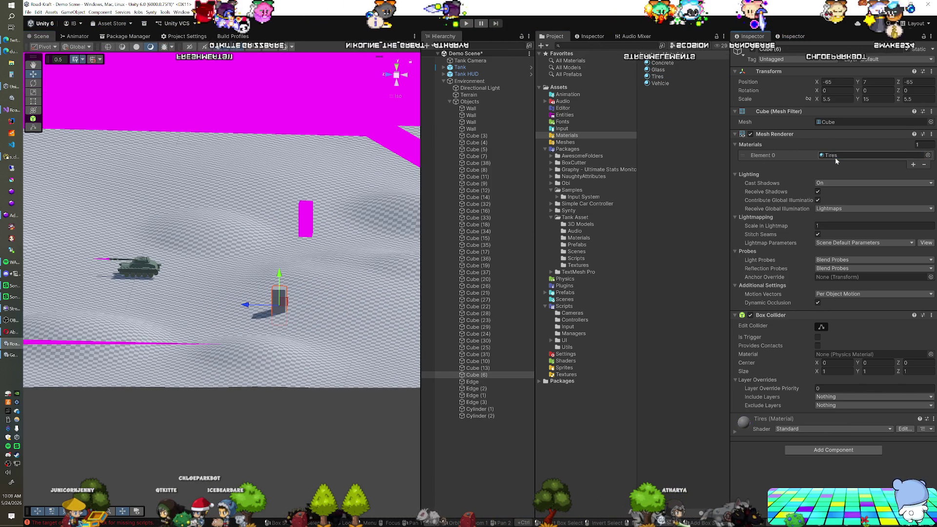
pyautogui.click(305, 219)
pyautogui.moveTo(675, 80); pyautogui.dragTo(825, 156)
# Give all 46 objects from Wall to Cylinder (2) the Tires material, then play.
pyautogui.click(293, 110)
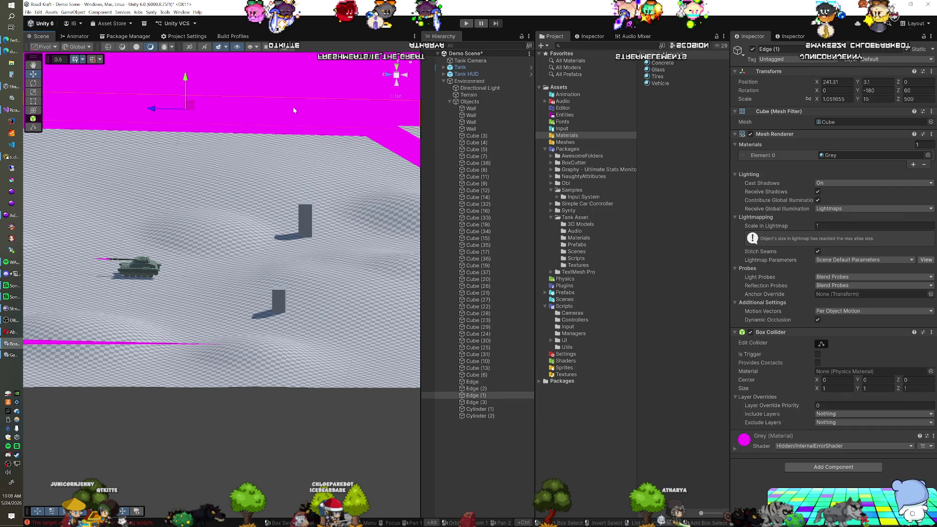
pyautogui.scroll(-1, 314, 247)
pyautogui.moveTo(314, 247); pyautogui.dragTo(167, 175)
pyautogui.click(167, 174)
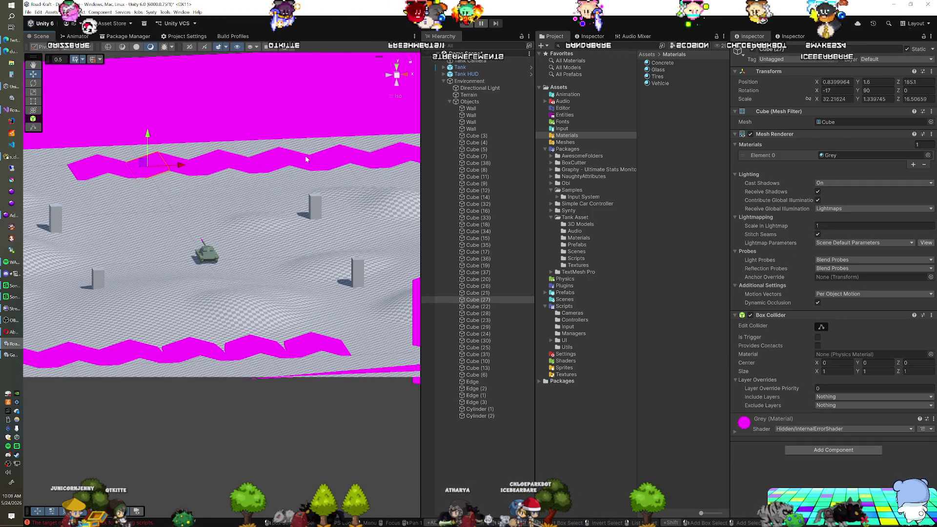
pyautogui.click(488, 107)
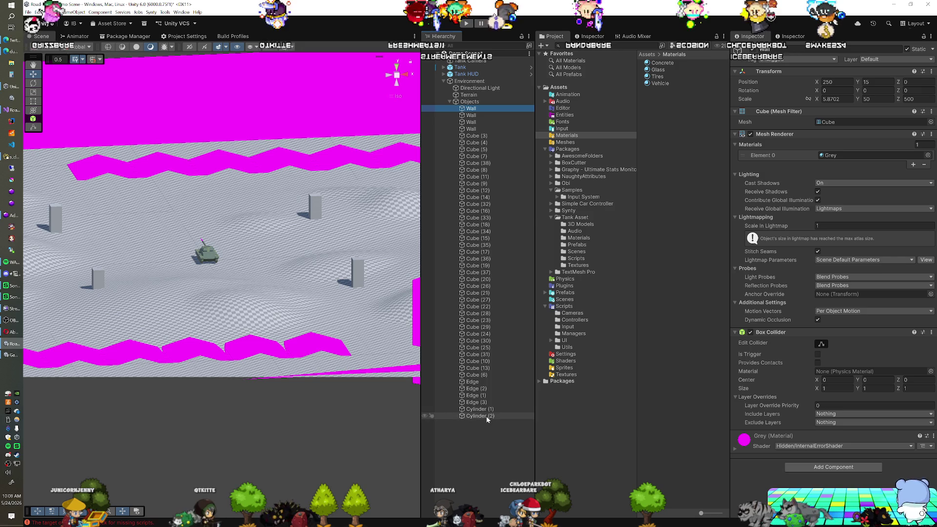
pyautogui.keyDown('shift'); pyautogui.click(487, 416); pyautogui.keyUp('shift')
pyautogui.click(658, 78)
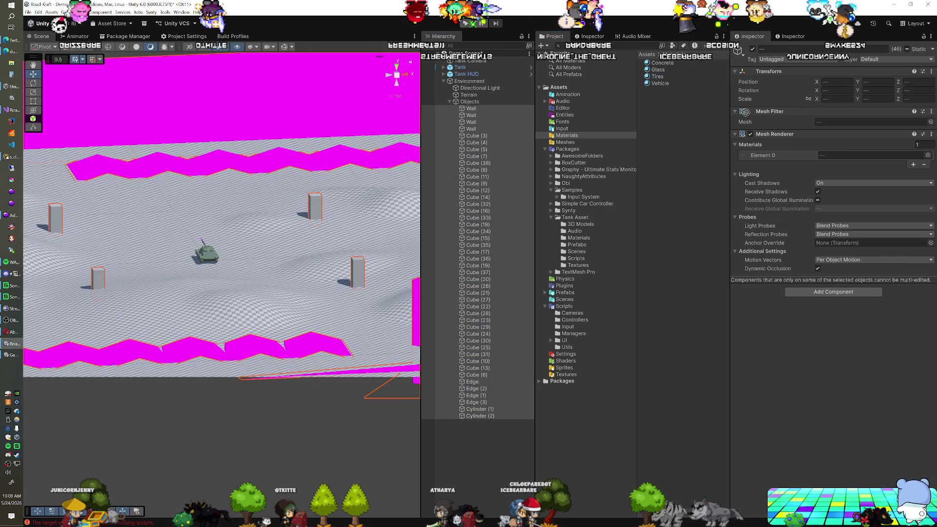
pyautogui.moveTo(834, 149); pyautogui.dragTo(835, 155)
pyautogui.press('f')
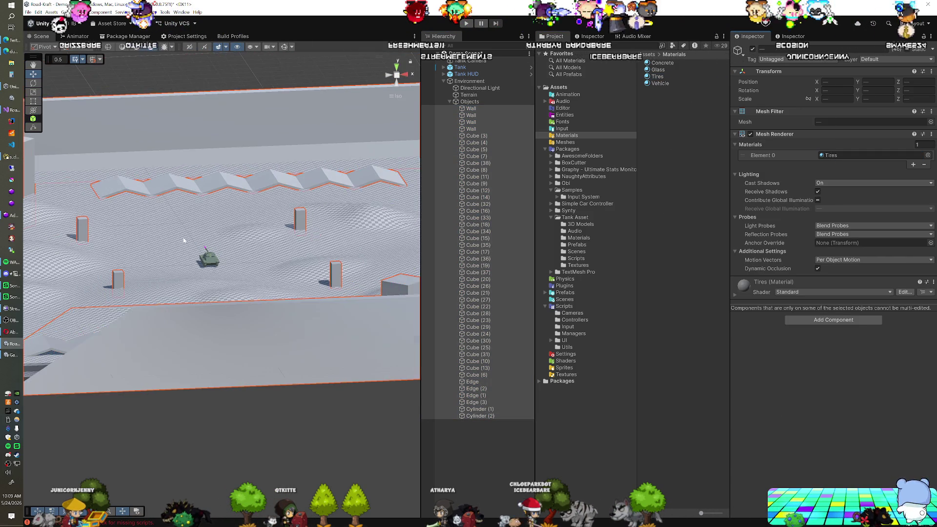
pyautogui.moveTo(253, 243)
pyautogui.mouseDown()
pyautogui.moveTo(163, 258)
pyautogui.moveTo(297, 248)
pyautogui.mouseUp()
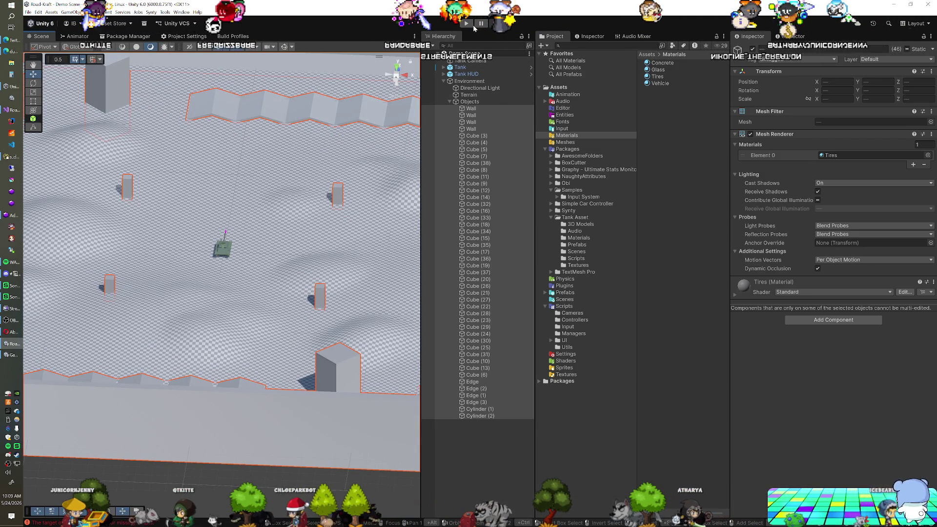
pyautogui.click(467, 24)
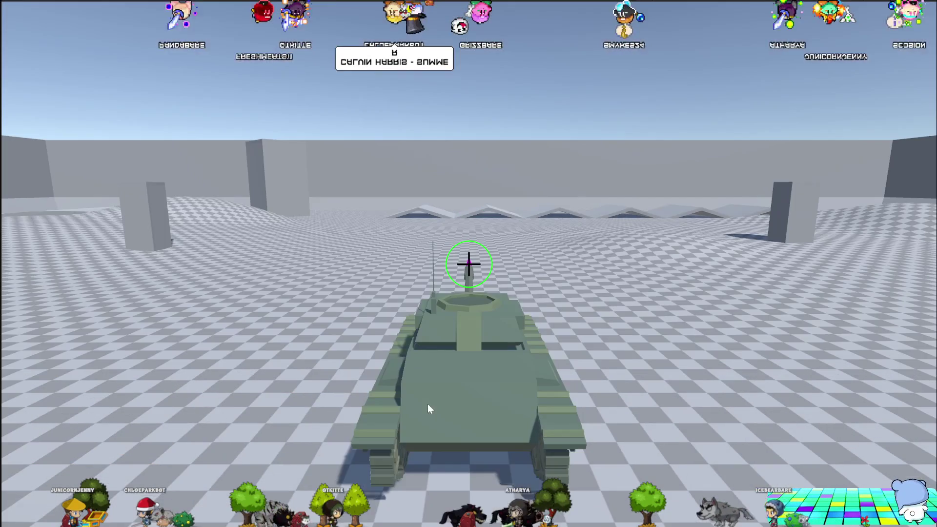
# Drive the tank around the arena with the W, A and D keys.
pyautogui.click(428, 403)
pyautogui.press('d')
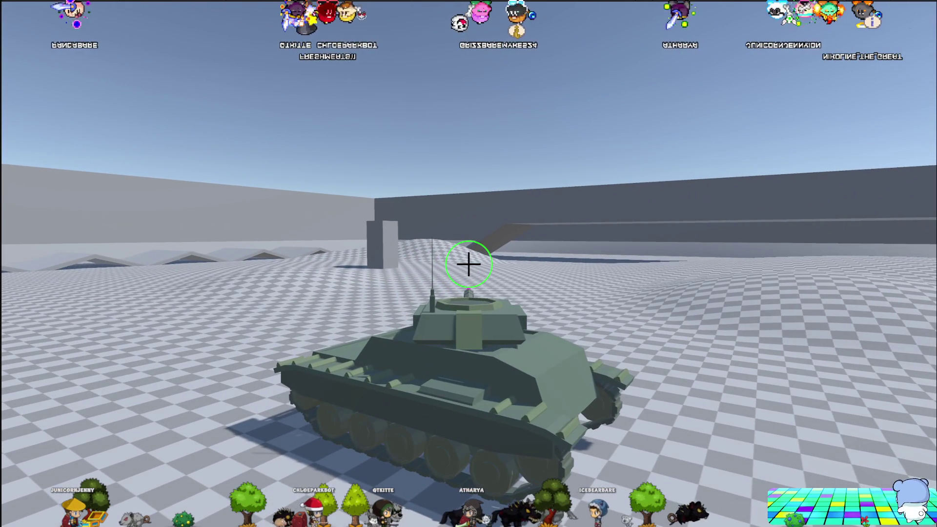
pyautogui.press('a')
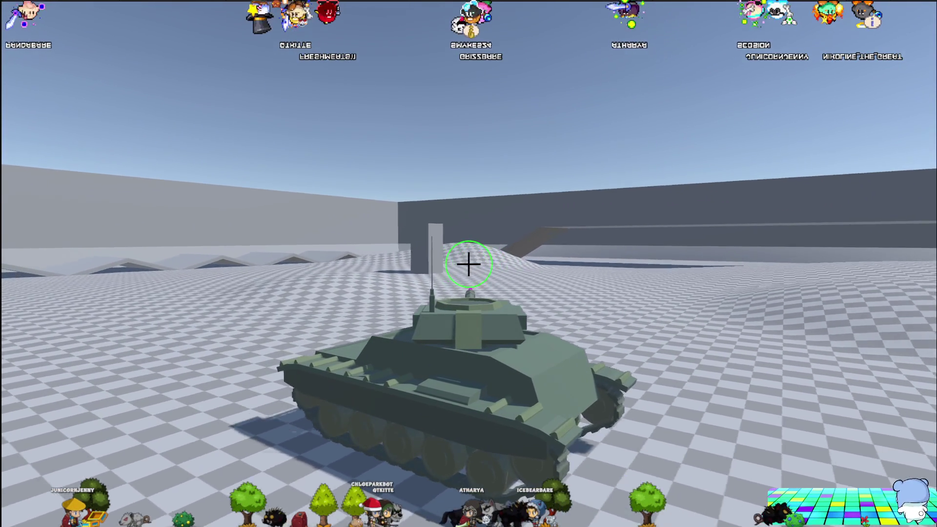
pyautogui.press('d')
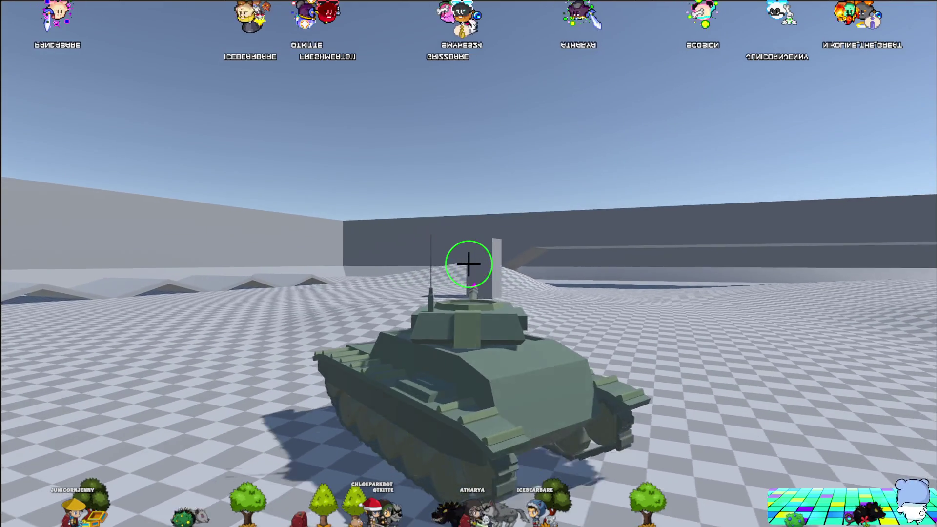
pyautogui.press('a')
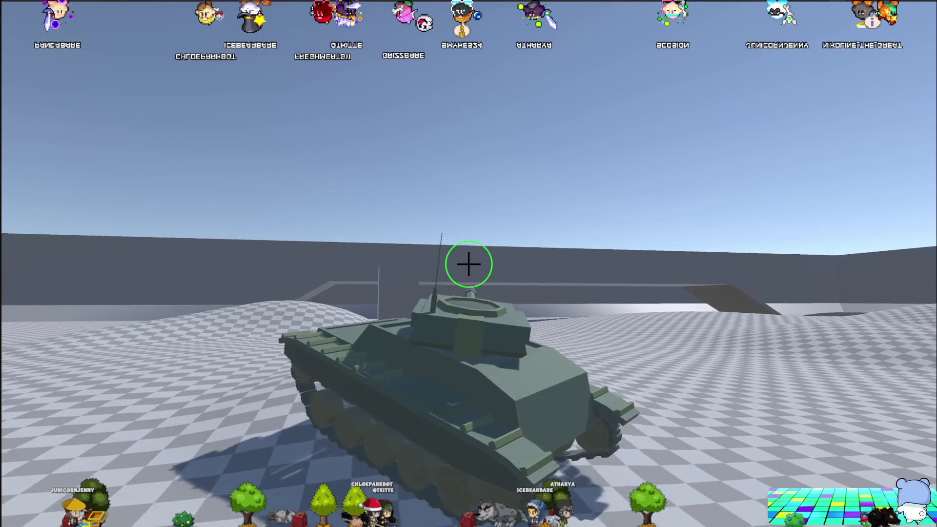
pyautogui.press('w')
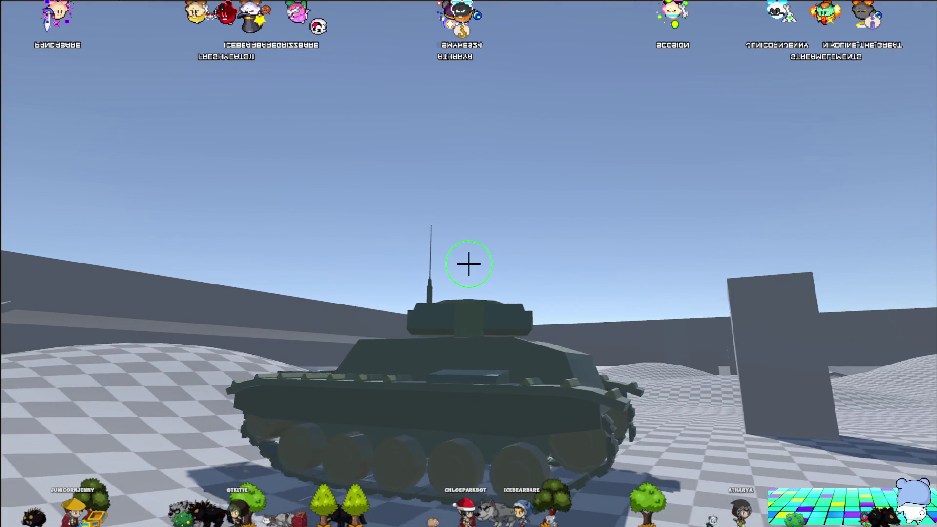
pyautogui.press('w')
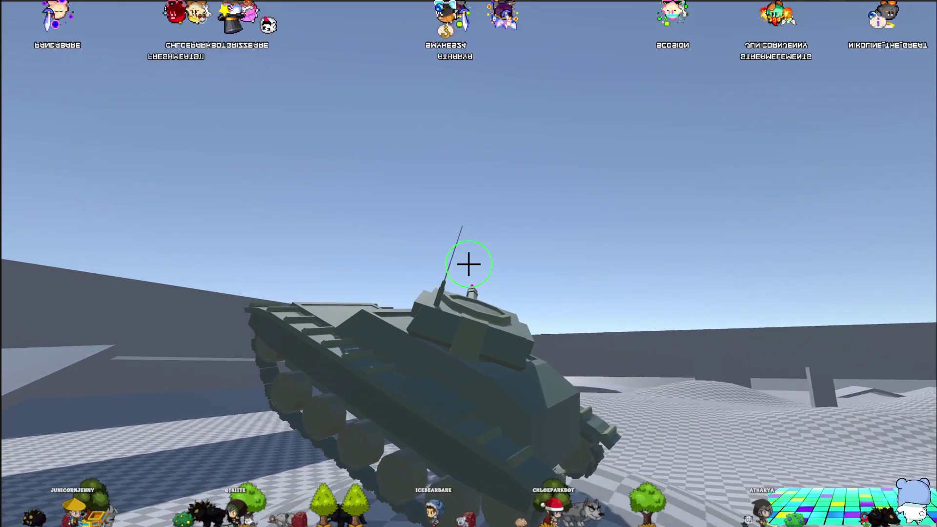
pyautogui.press('d')
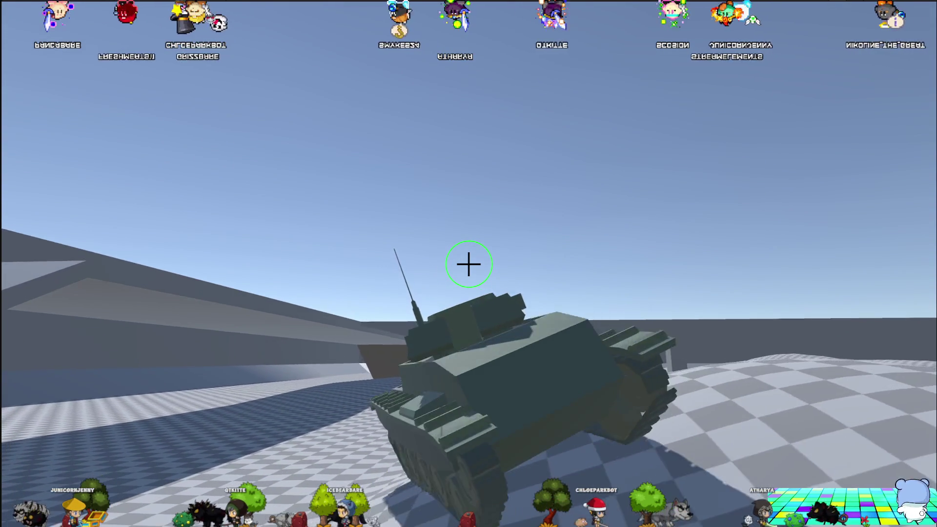
pyautogui.press('d')
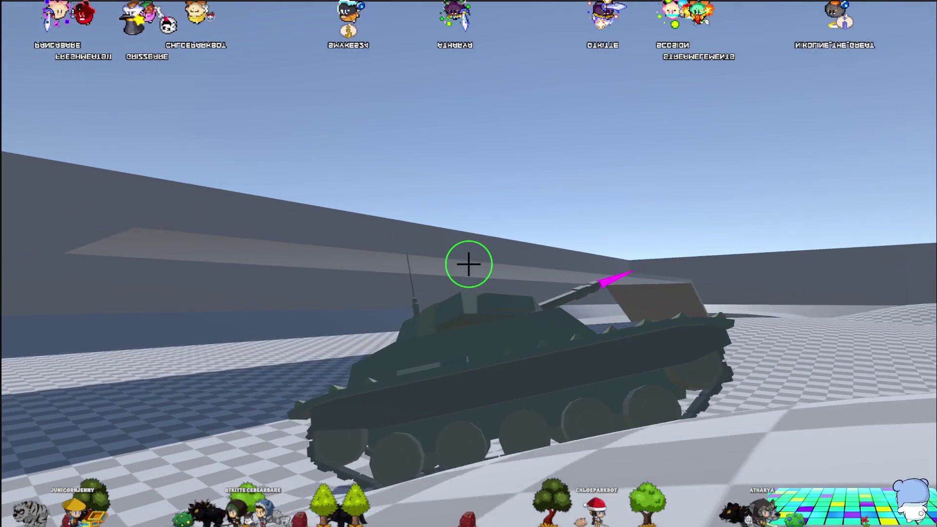
pyautogui.press('w')
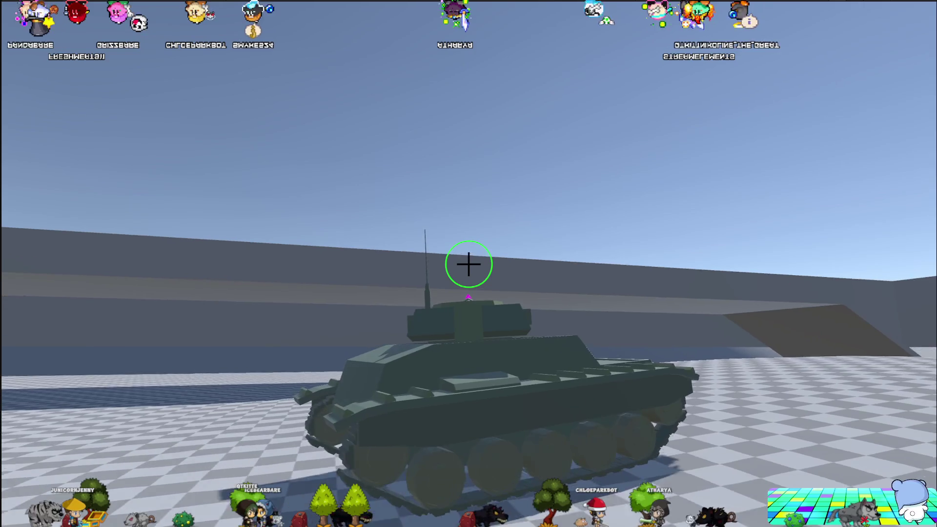
pyautogui.press('d')
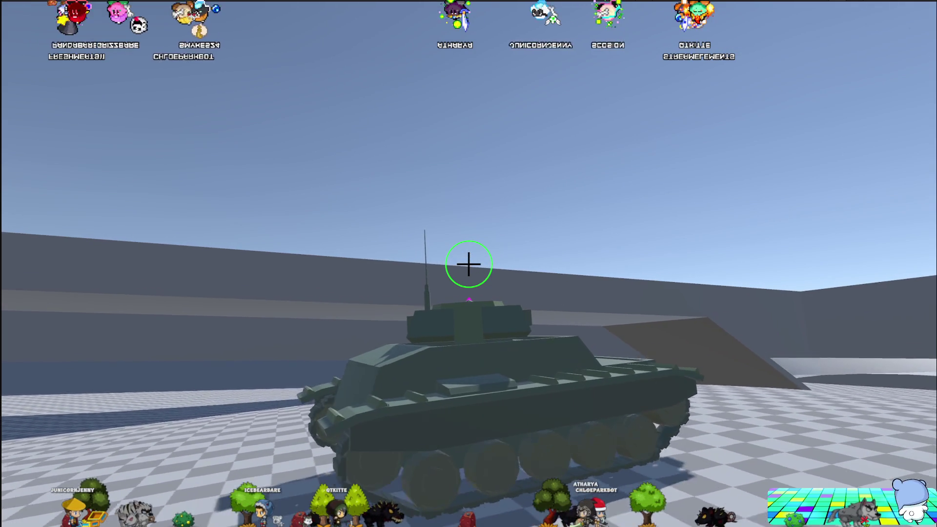
pyautogui.press('d')
pyautogui.press('d')
pyautogui.press('d')
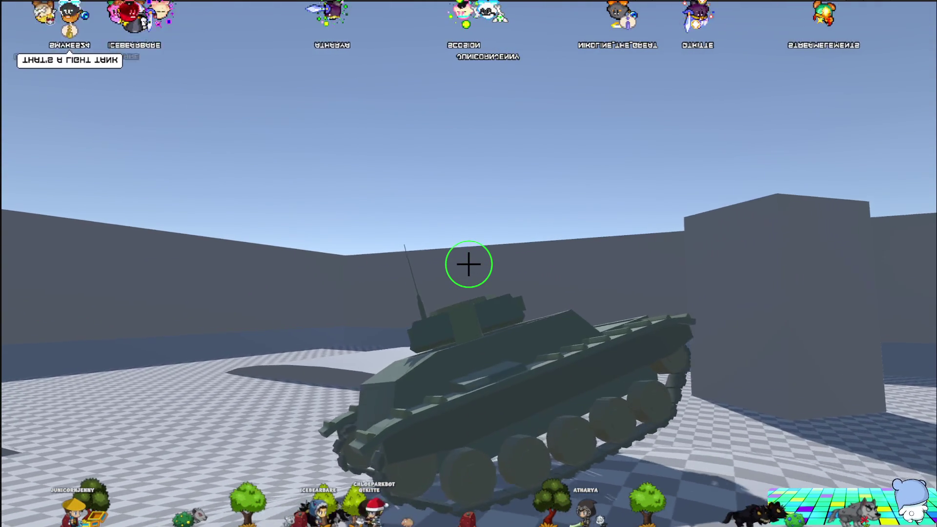
pyautogui.press('d')
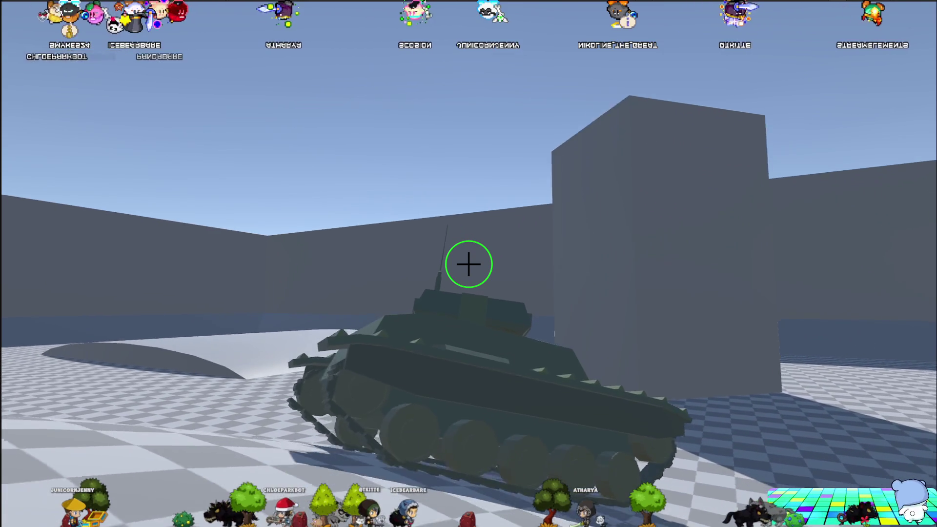
pyautogui.press('d')
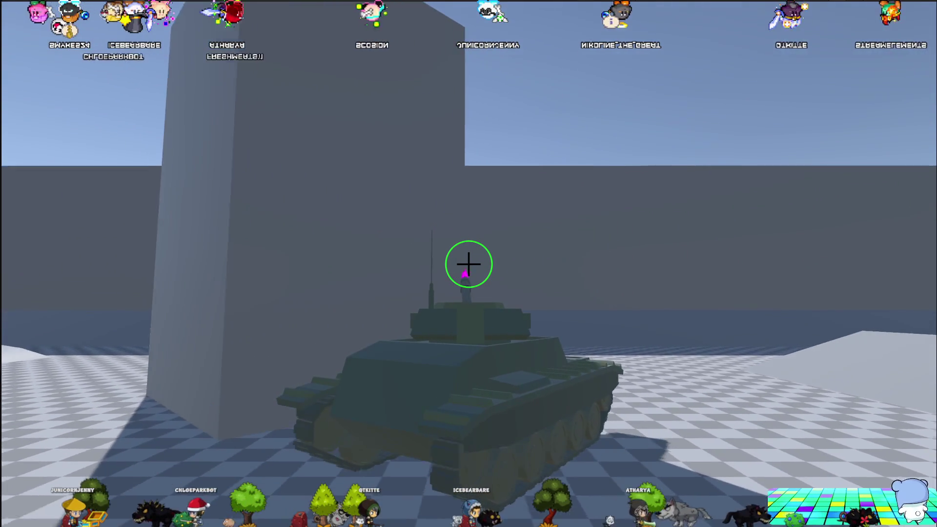
pyautogui.press('d')
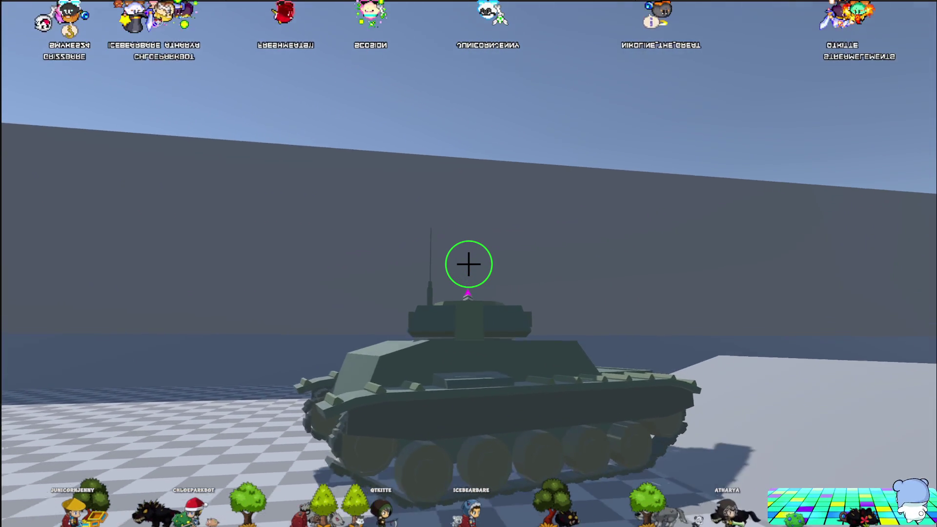
pyautogui.press('d')
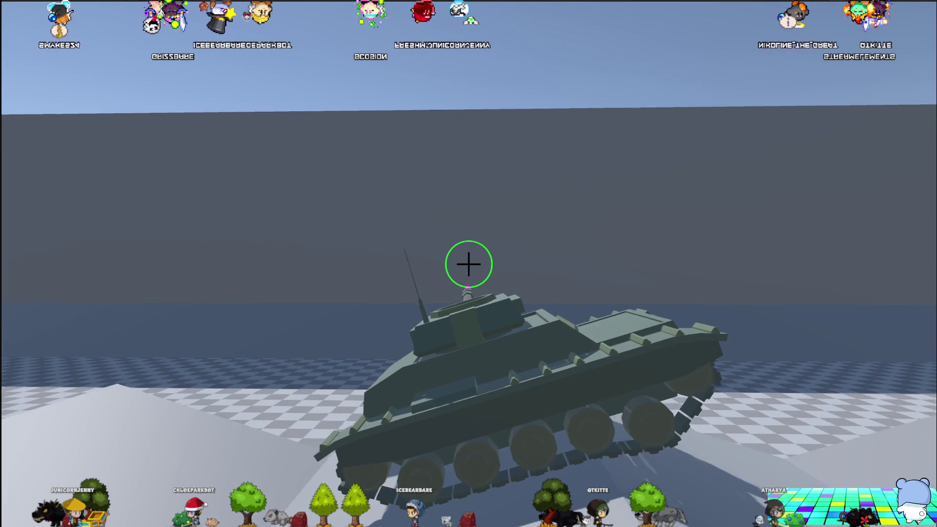
pyautogui.press('d')
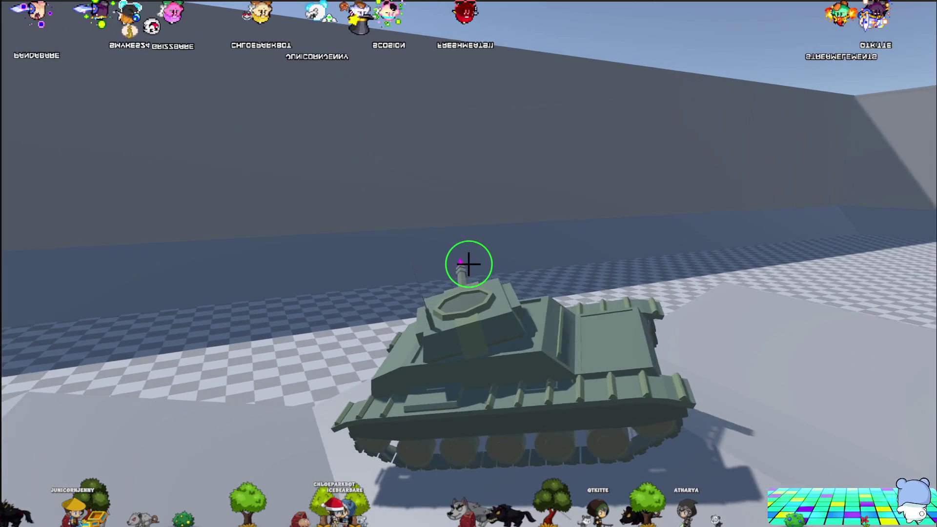
pyautogui.press('d')
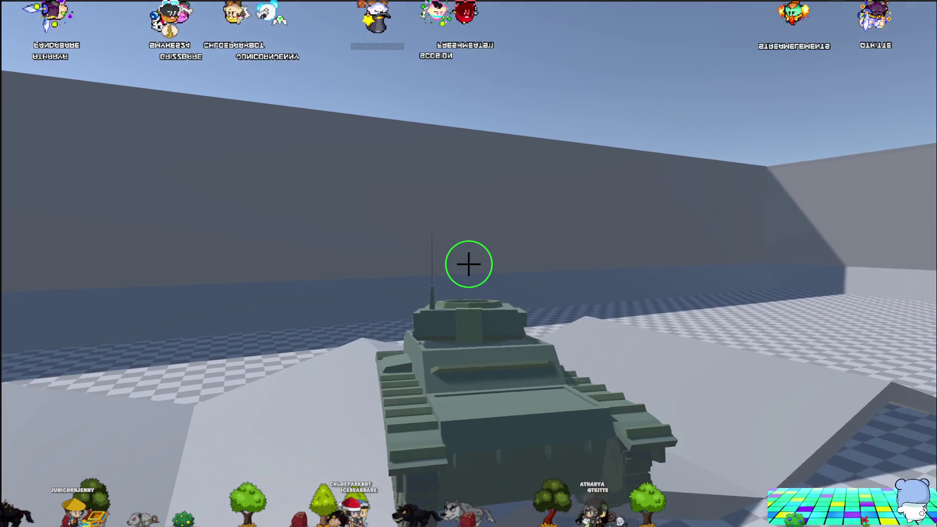
pyautogui.press('d')
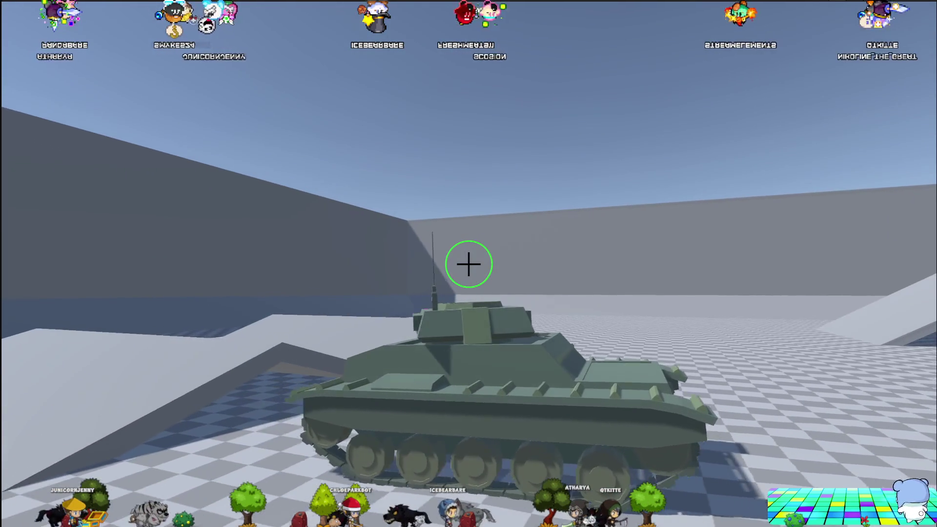
pyautogui.press('d')
pyautogui.press('d')
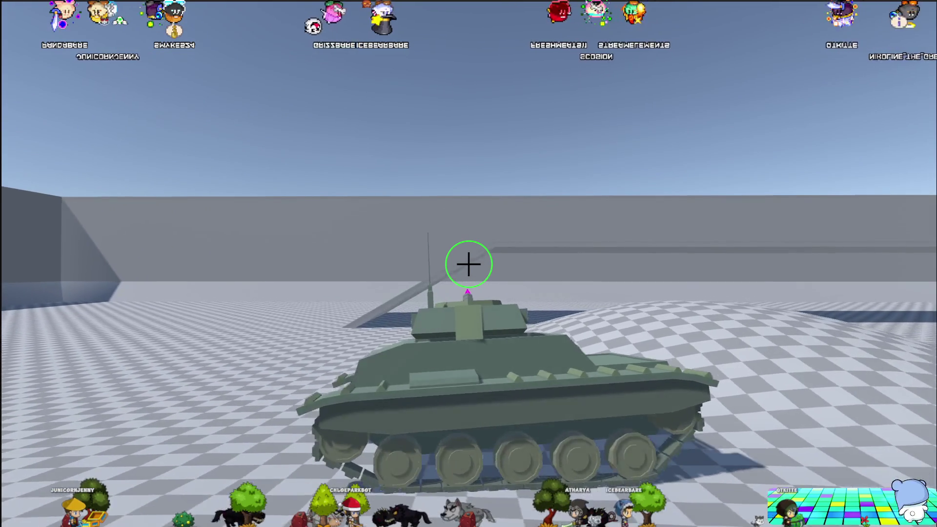
pyautogui.press('d')
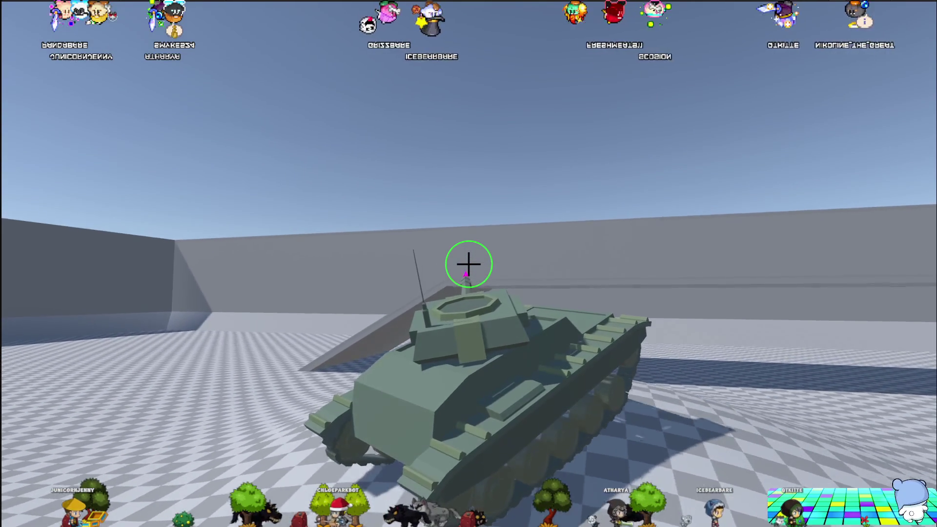
pyautogui.press('d')
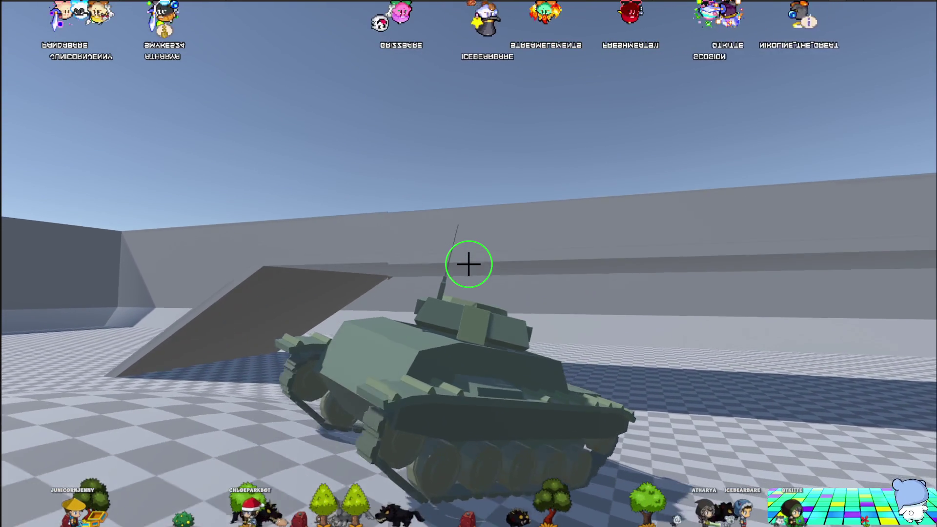
pyautogui.press('d')
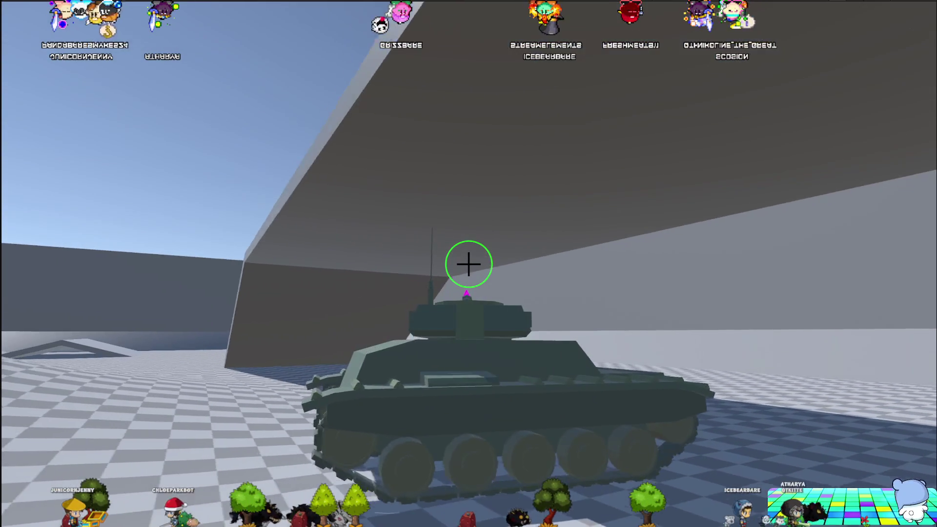
pyautogui.press('d')
# Reset the tank, stop Play mode with Ctrl+P, and open the Tank script.
pyautogui.press('r')
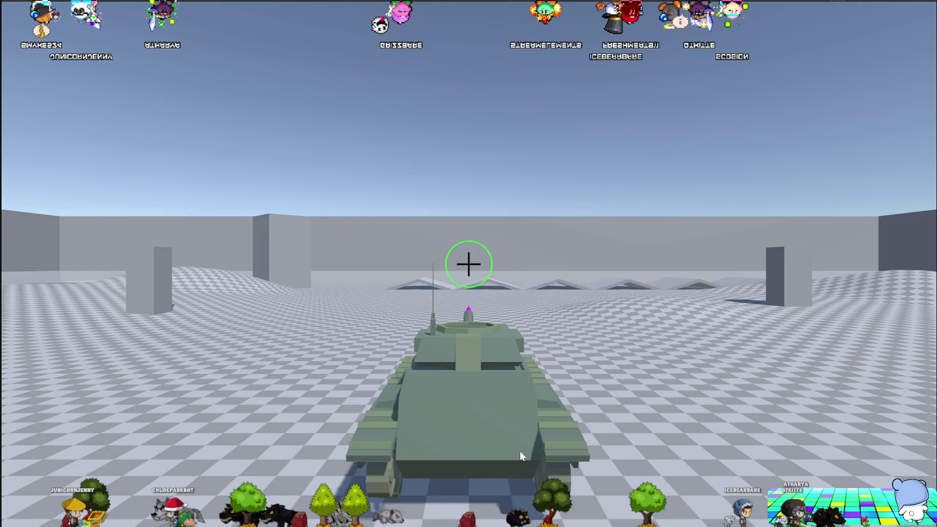
pyautogui.hotkey('ctrl', 'p')
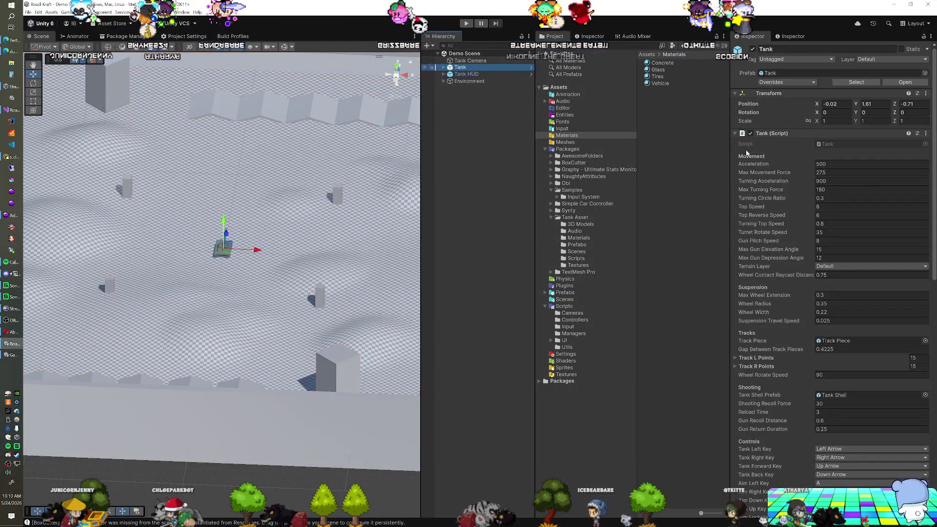
pyautogui.doubleClick(839, 142)
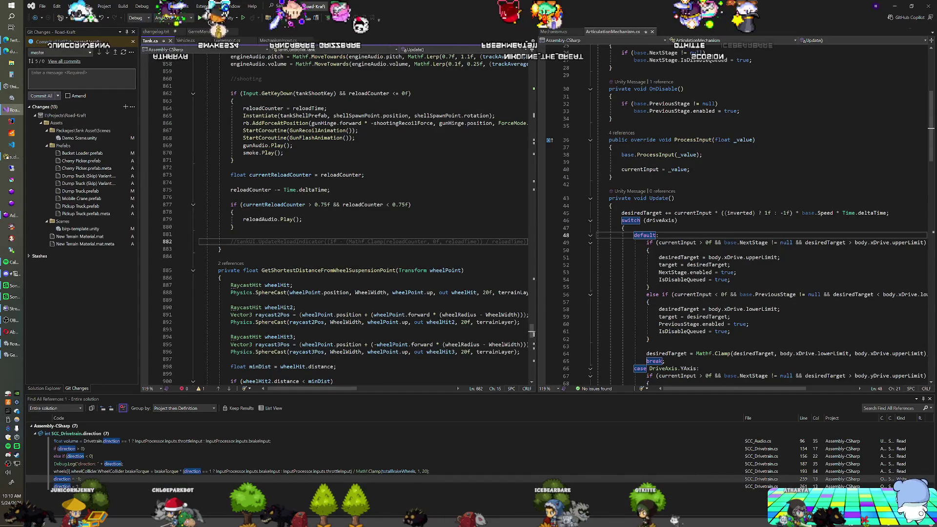
# Read through Tank.cs's Movement, Suspension, Tracks, Shooting, Controls and Camera fields.
pyautogui.scroll(20, 532, 334)
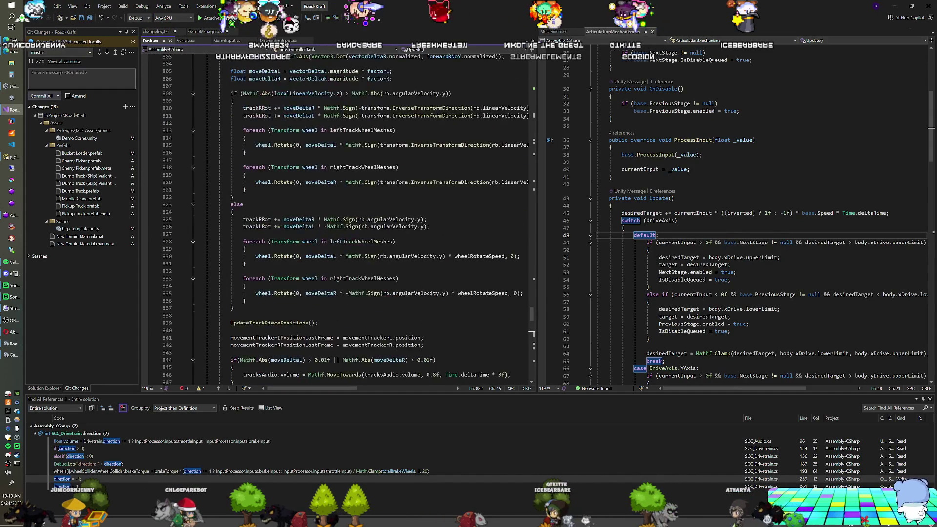
pyautogui.moveTo(532, 315); pyautogui.dragTo(533, 64)
pyautogui.scroll(-19, 337, 220)
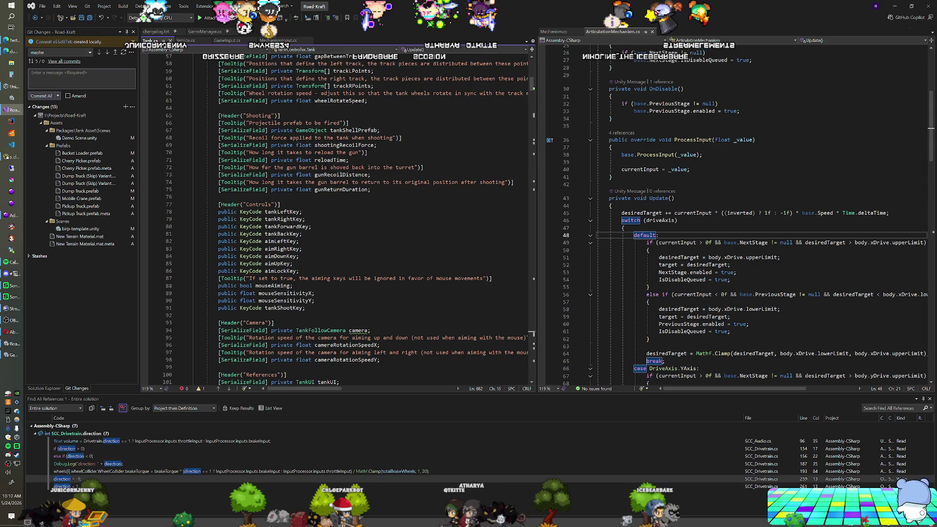
pyautogui.scroll(14, 337, 219)
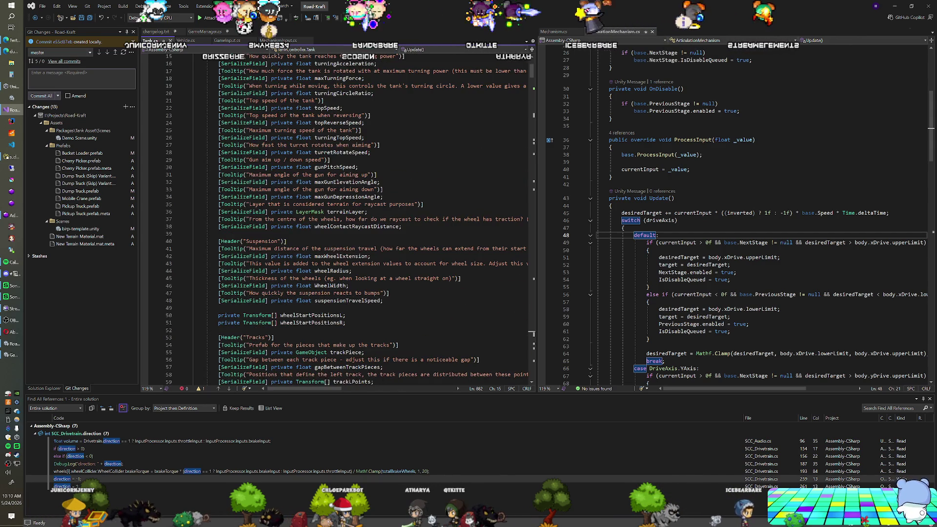
pyautogui.scroll(4, 337, 219)
pyautogui.scroll(-9, 336, 220)
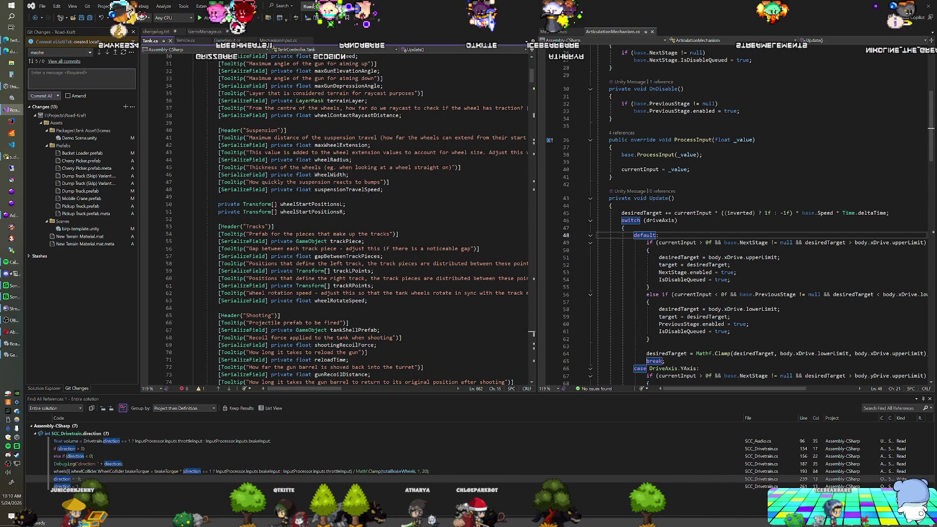
pyautogui.scroll(-2, 337, 220)
pyautogui.scroll(-1, 337, 220)
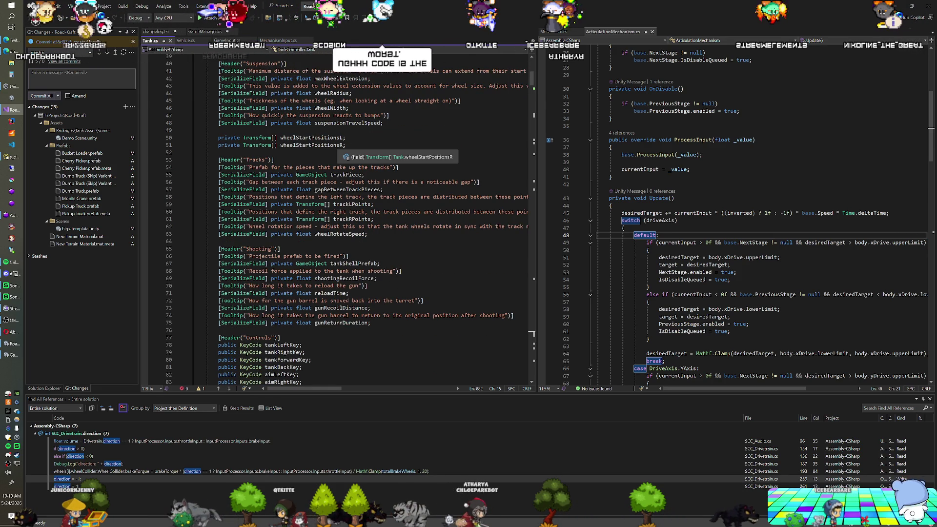
# Find all references to trackPiece in Tank.cs and view its use on line 188.
pyautogui.rightClick(352, 175)
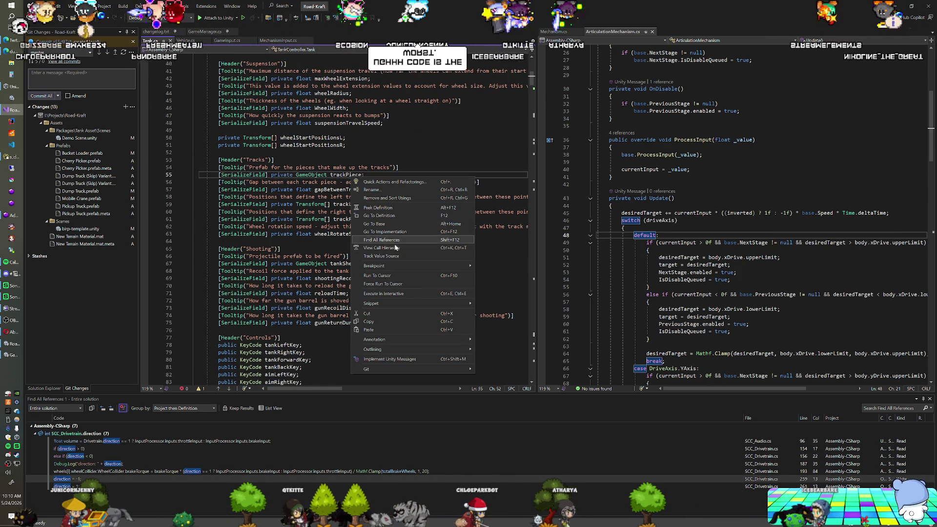
pyautogui.click(382, 240)
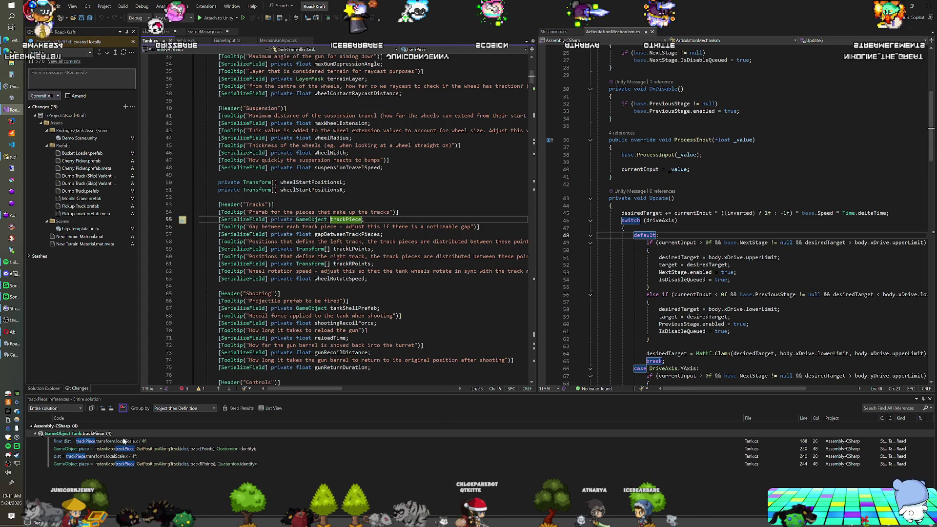
pyautogui.click(123, 441)
pyautogui.scroll(7, 363, 220)
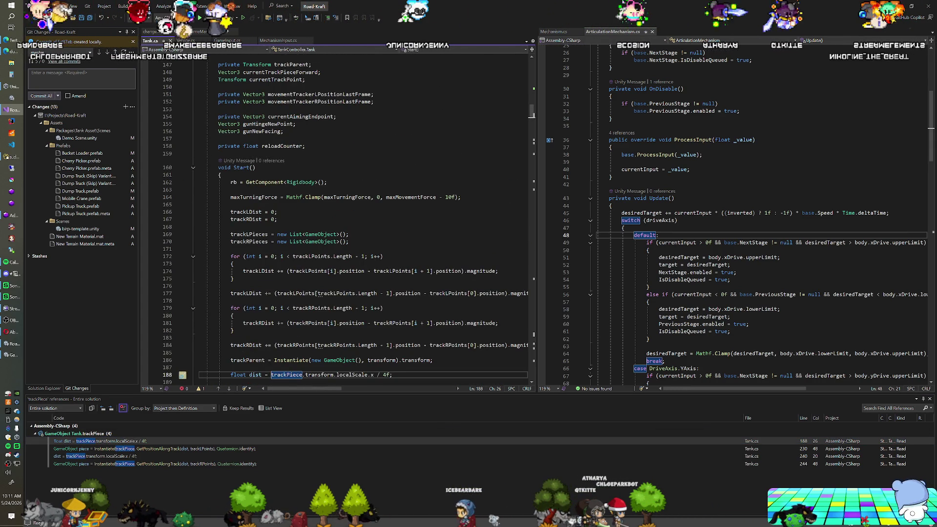
pyautogui.scroll(-6, 364, 220)
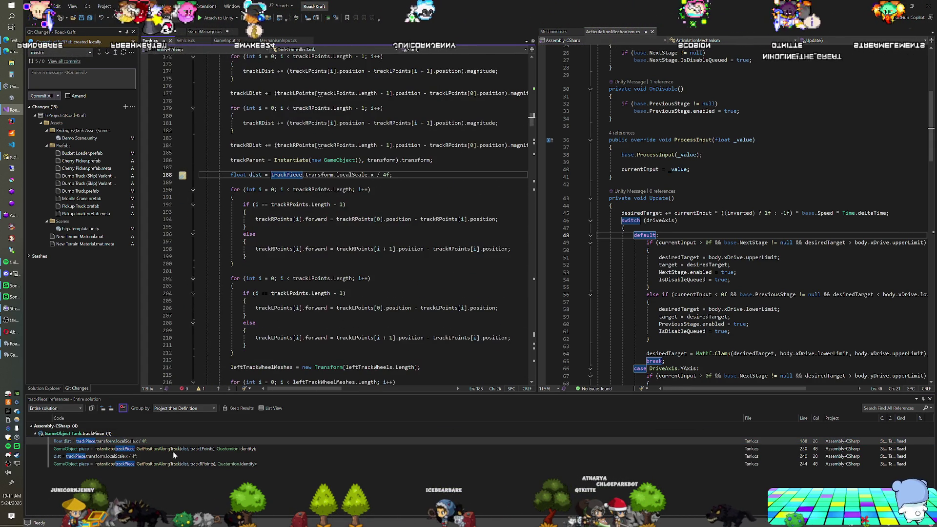
# Step through the remaining trackPiece references on lines 230, 240 and 244.
pyautogui.click(157, 449)
pyautogui.scroll(18, 363, 220)
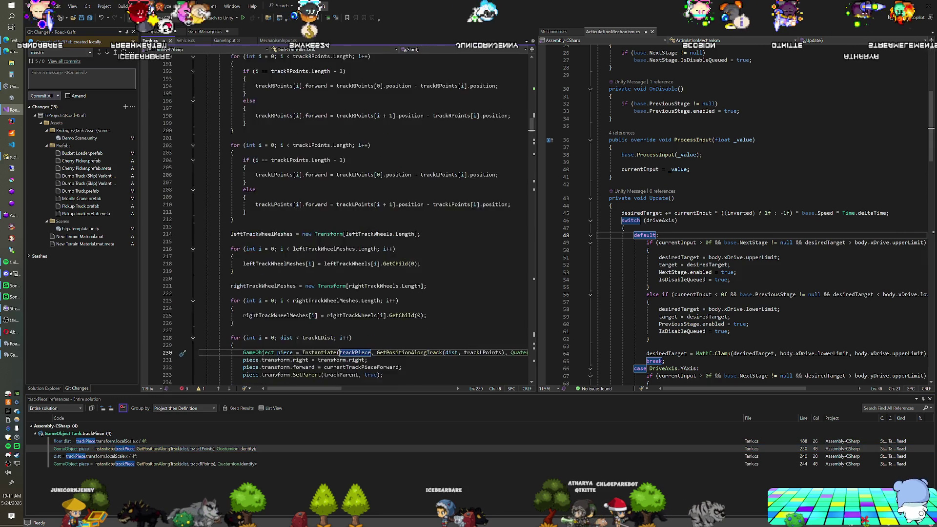
pyautogui.scroll(-10, 363, 220)
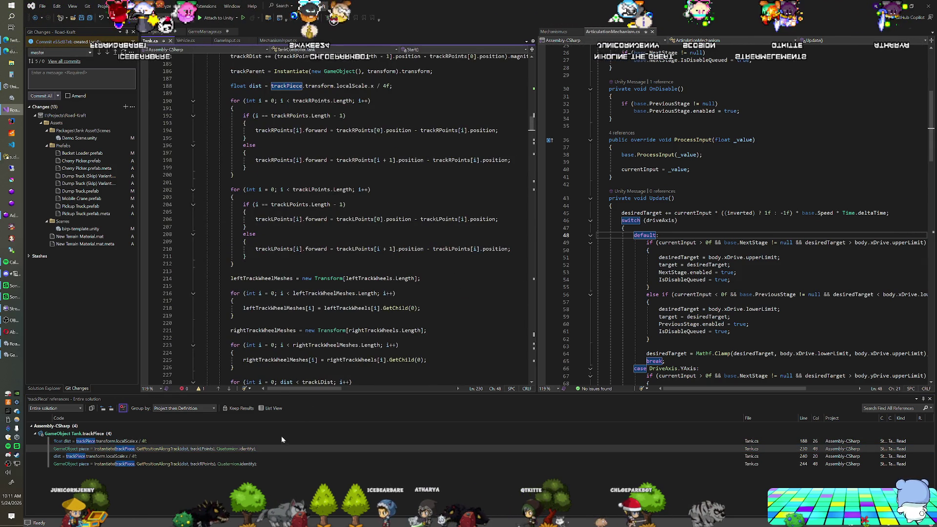
pyautogui.click(227, 456)
pyautogui.scroll(20, 364, 219)
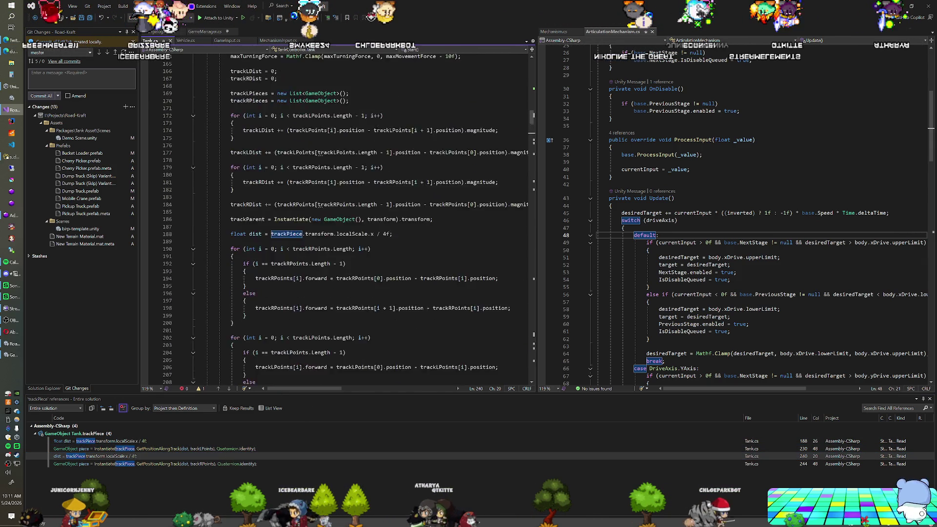
pyautogui.scroll(-12, 364, 220)
pyautogui.click(147, 464)
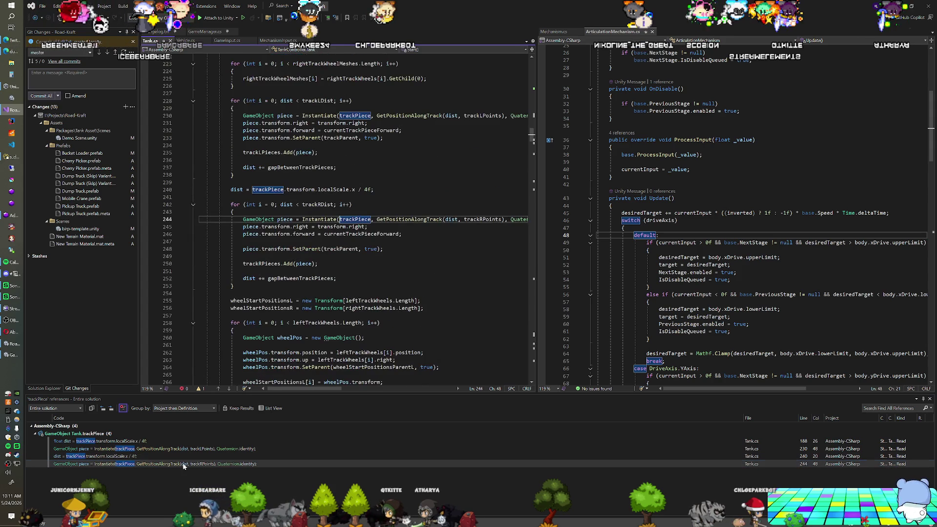
pyautogui.scroll(-15, 363, 219)
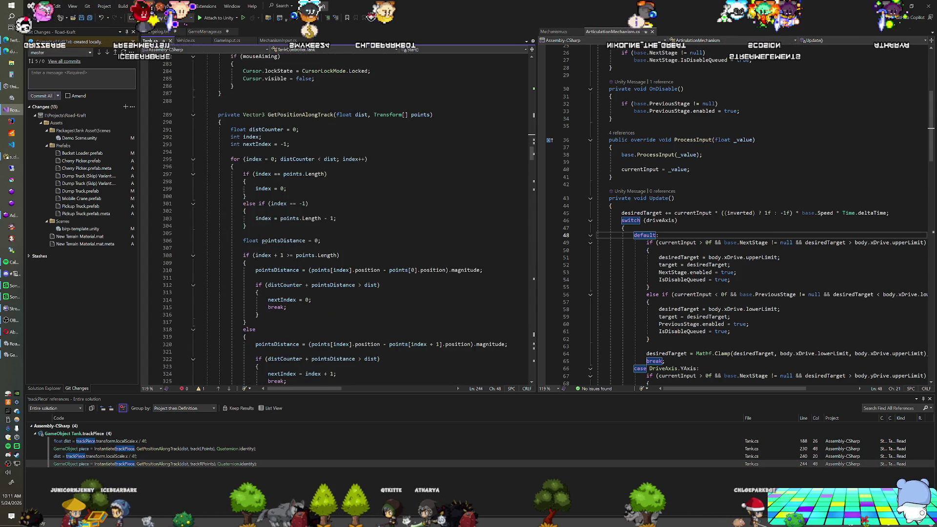
pyautogui.scroll(7, 364, 220)
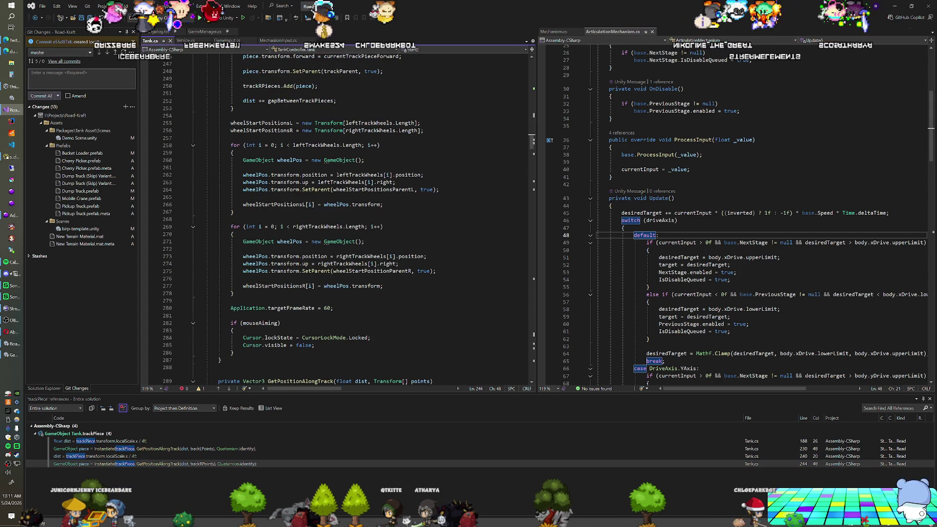
pyautogui.scroll(2, 364, 220)
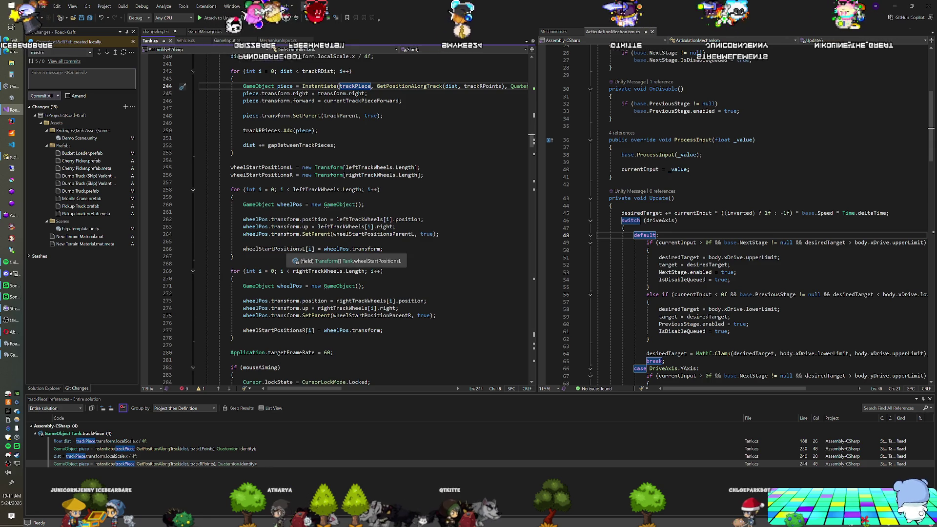
pyautogui.scroll(7, 363, 220)
pyautogui.scroll(20, 364, 219)
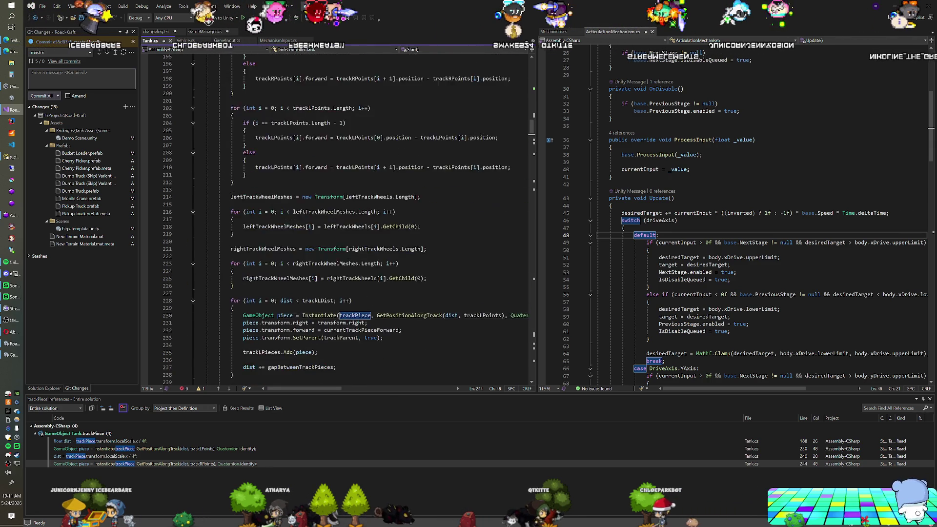
pyautogui.scroll(6, 337, 220)
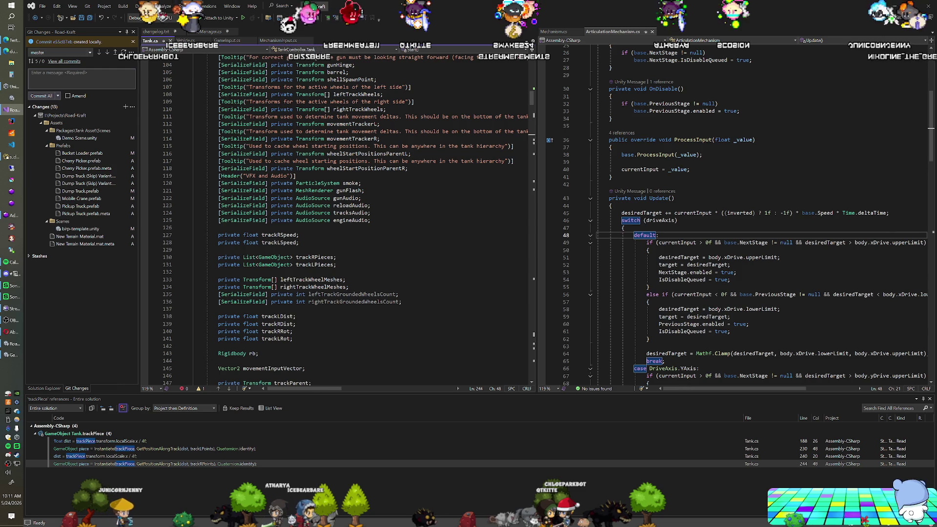
# Find all references to trackRPieces and view the code around its use on line 403.
pyautogui.rightClick(310, 257)
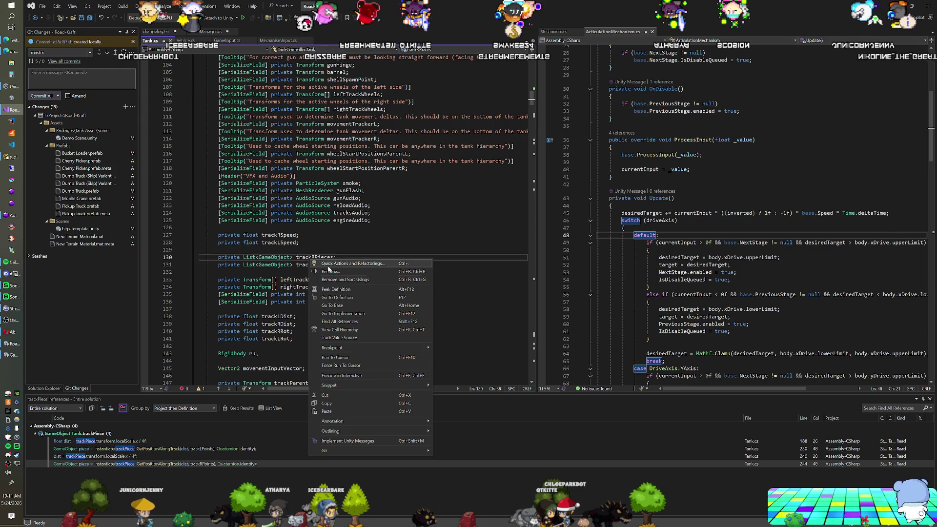
pyautogui.click(337, 322)
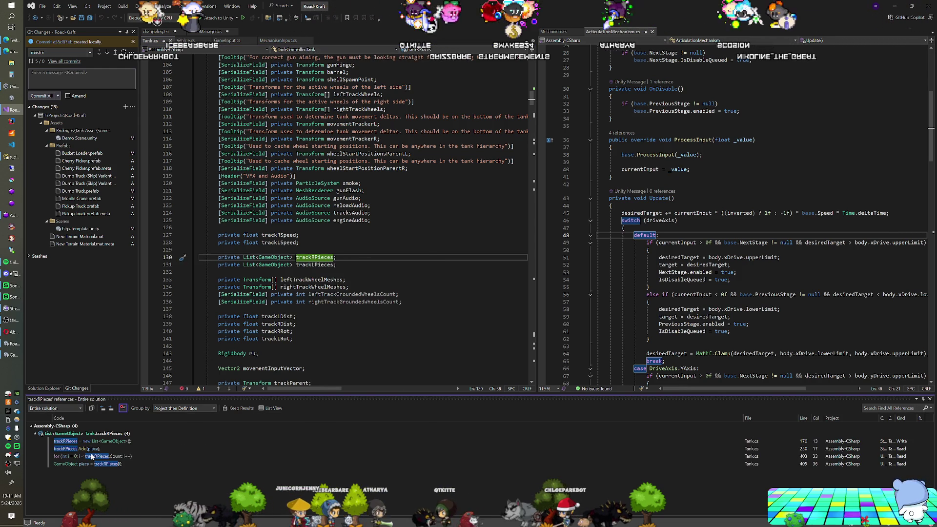
pyautogui.click(92, 456)
pyautogui.scroll(15, 337, 220)
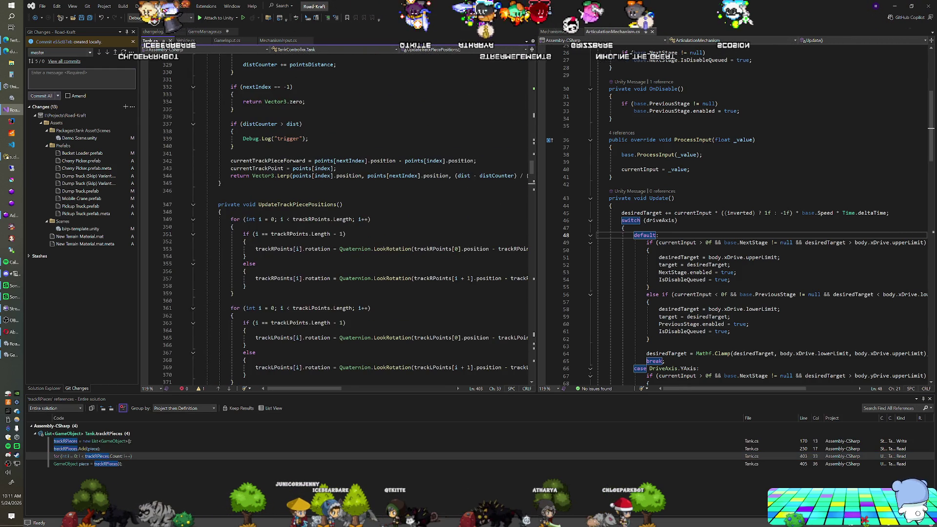
pyautogui.scroll(8, 337, 219)
pyautogui.scroll(12, 337, 220)
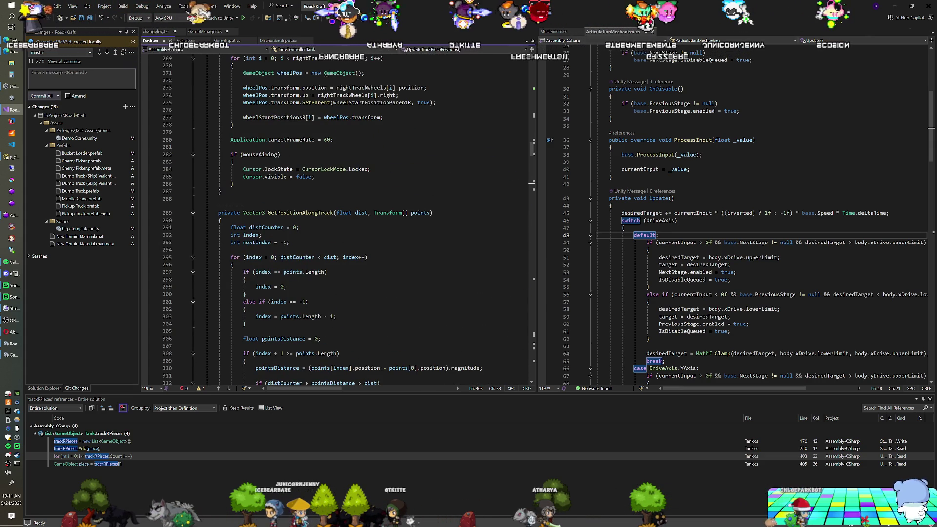
pyautogui.scroll(20, 337, 219)
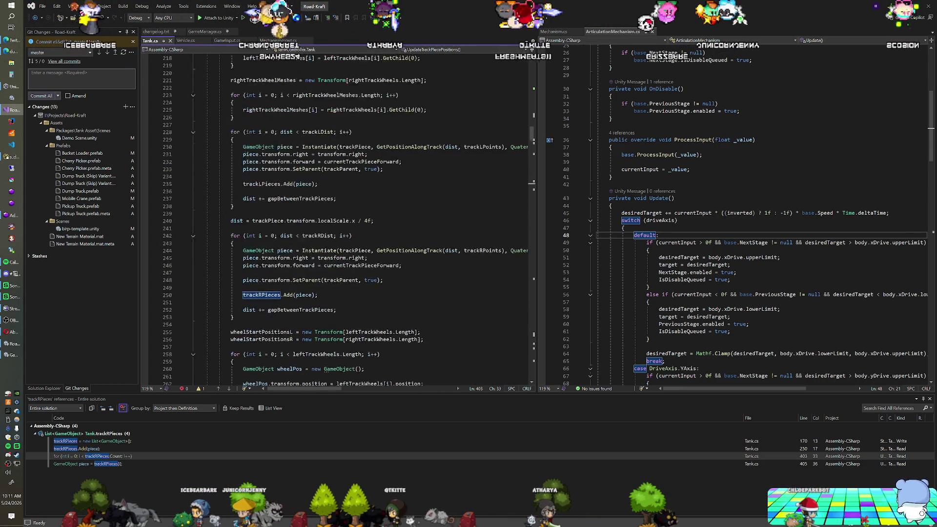
pyautogui.scroll(7, 336, 220)
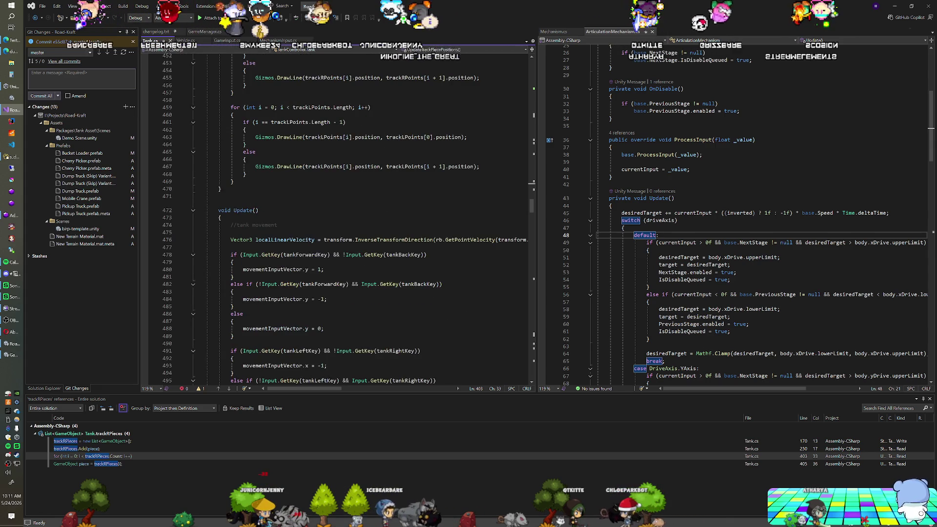
# Read down through the rest of Tank.cs, then return to the Unity Editor.
pyautogui.scroll(-1, 337, 218)
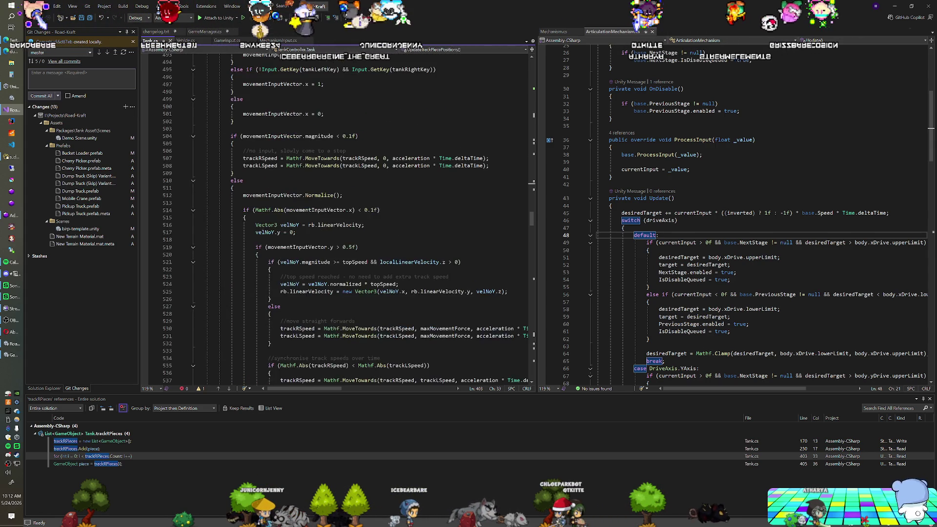
pyautogui.scroll(-7, 336, 217)
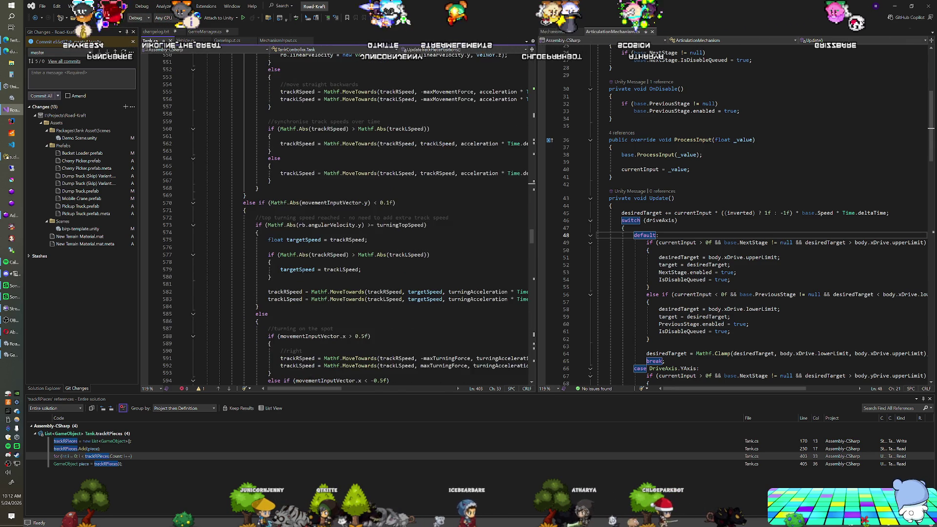
pyautogui.scroll(-12, 337, 217)
pyautogui.scroll(-14, 337, 217)
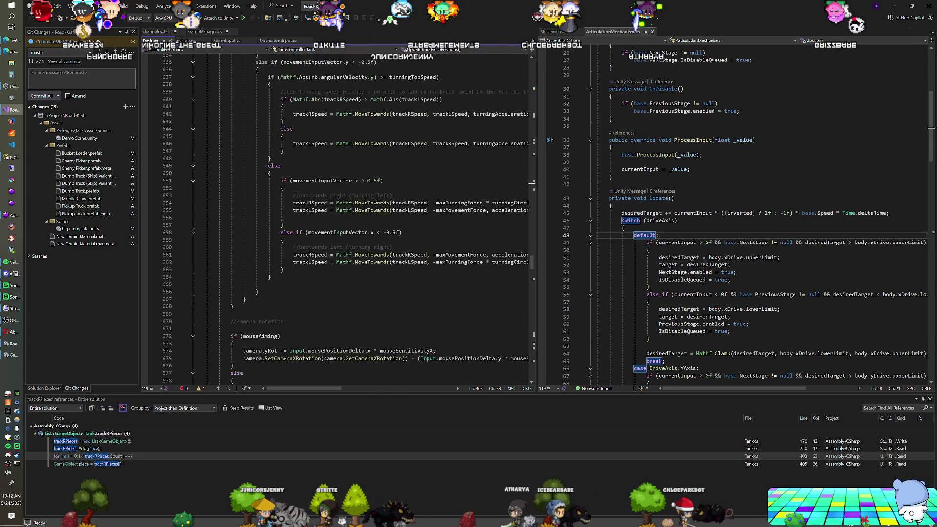
pyautogui.scroll(-20, 337, 244)
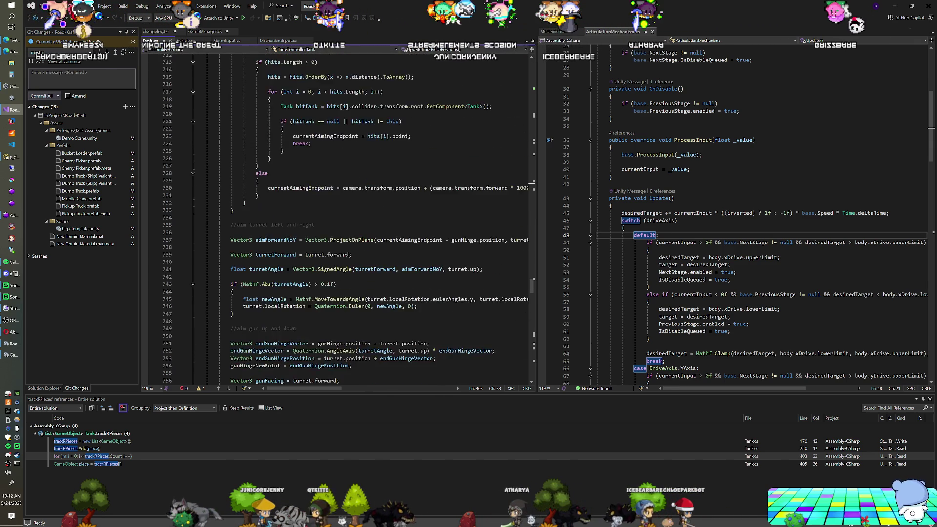
pyautogui.scroll(-20, 337, 244)
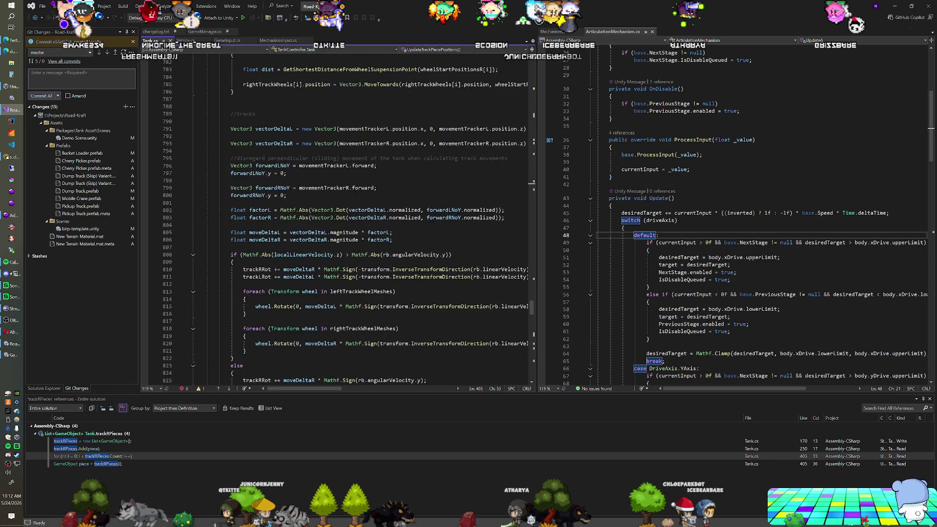
pyautogui.scroll(-20, 337, 245)
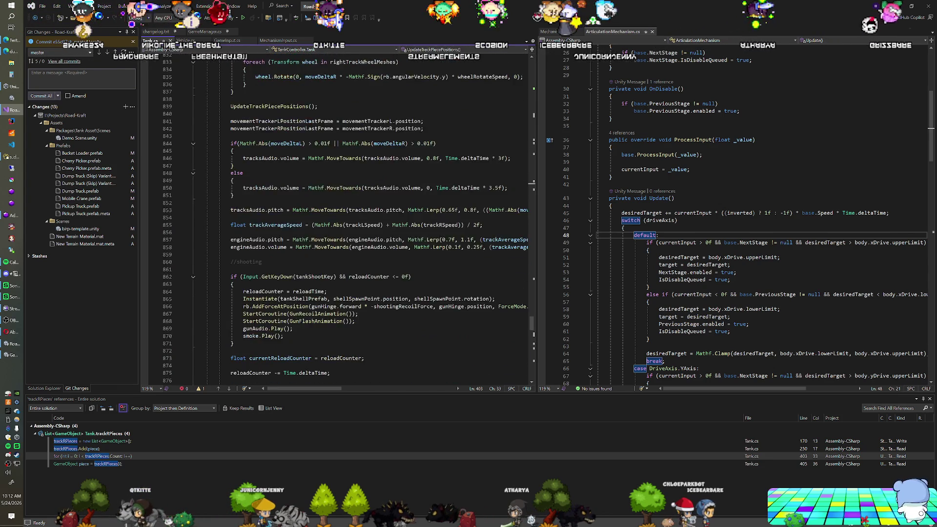
pyautogui.scroll(-2, 337, 244)
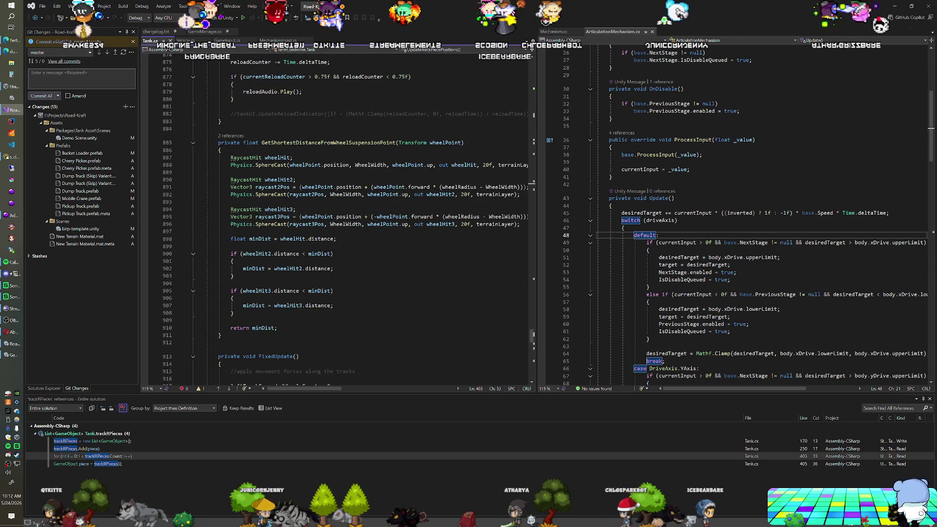
pyautogui.scroll(-1, 337, 220)
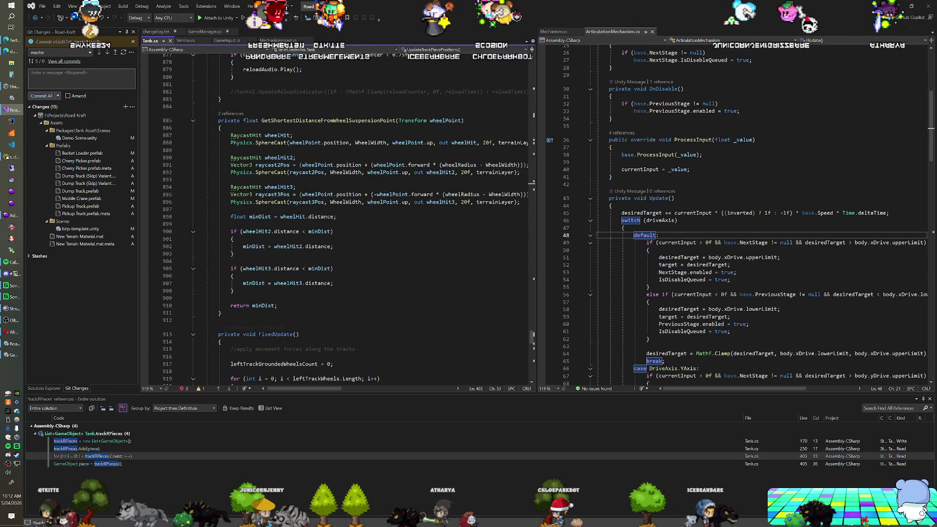
pyautogui.scroll(-4, 337, 220)
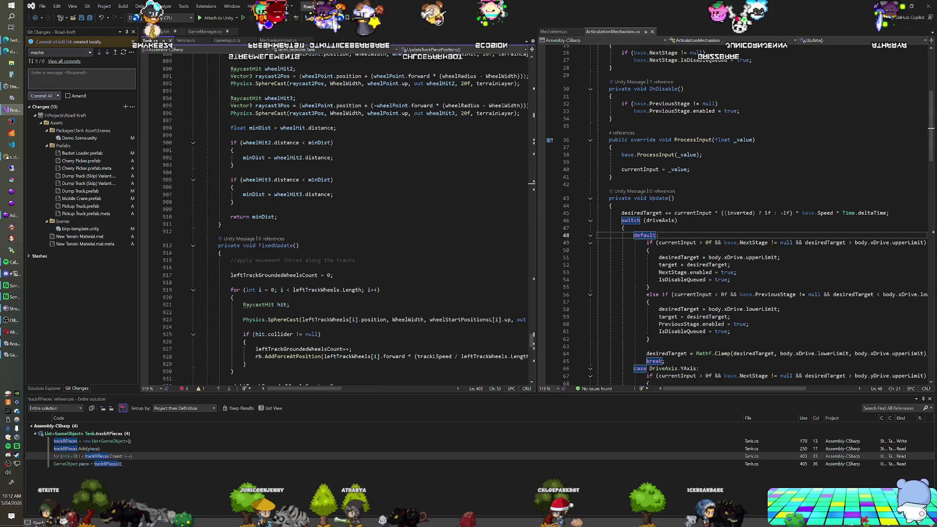
pyautogui.scroll(-20, 337, 220)
pyautogui.scroll(-4, 336, 220)
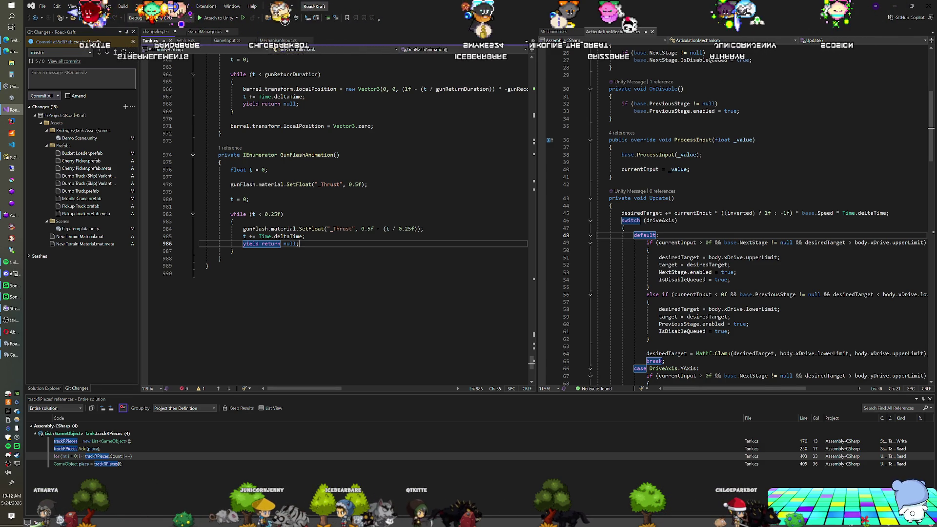
pyautogui.hotkey('alt', 'Tab')
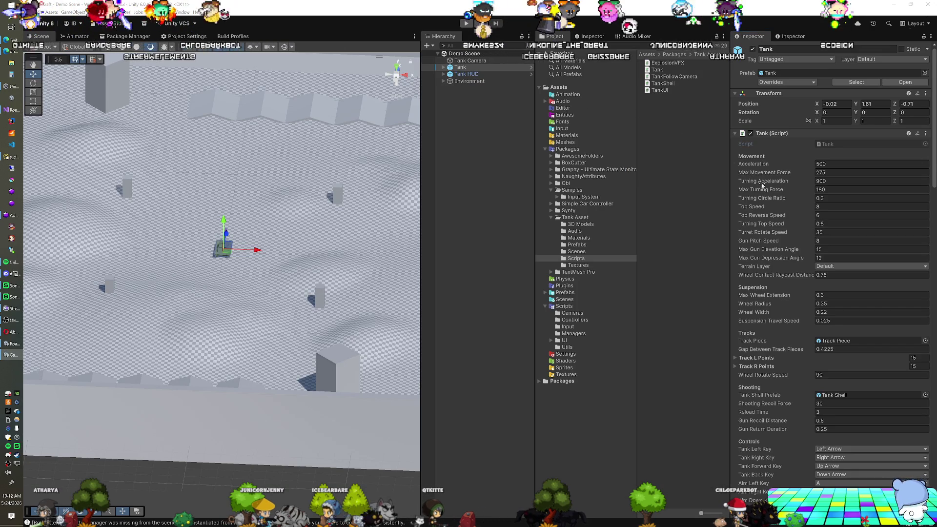
pyautogui.scroll(-15, 760, 198)
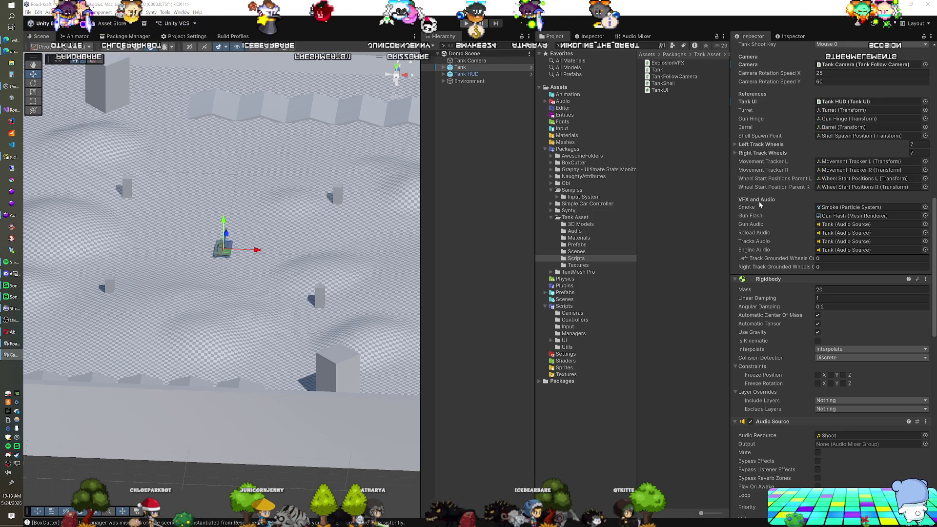
# Set the tank's Rigidbody Mass to 20000 and play the Demo Scene to test-drive it.
pyautogui.click(869, 290)
pyautogui.write('20000')
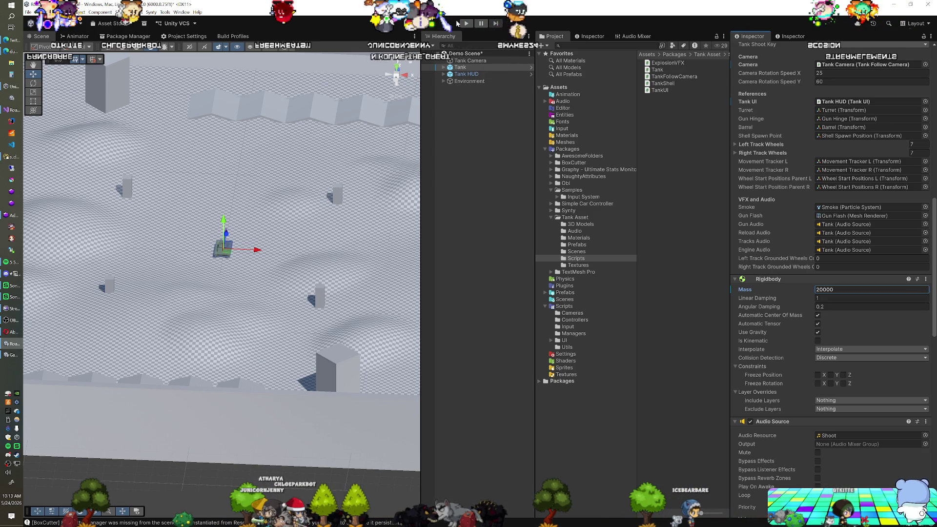
pyautogui.click(460, 23)
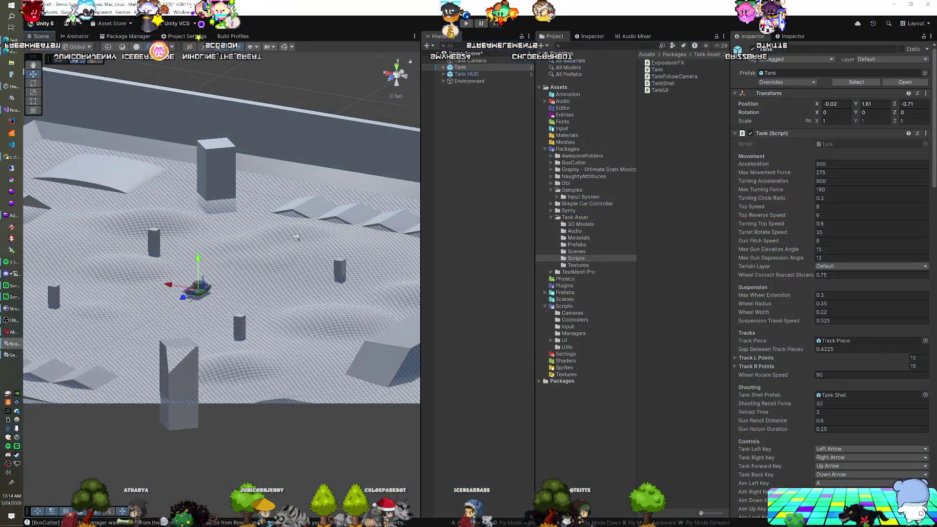
pyautogui.moveTo(297, 237)
pyautogui.mouseDown()
pyautogui.moveTo(198, 263)
pyautogui.moveTo(254, 317)
pyautogui.moveTo(197, 269)
pyautogui.moveTo(623, 245)
pyautogui.mouseUp()
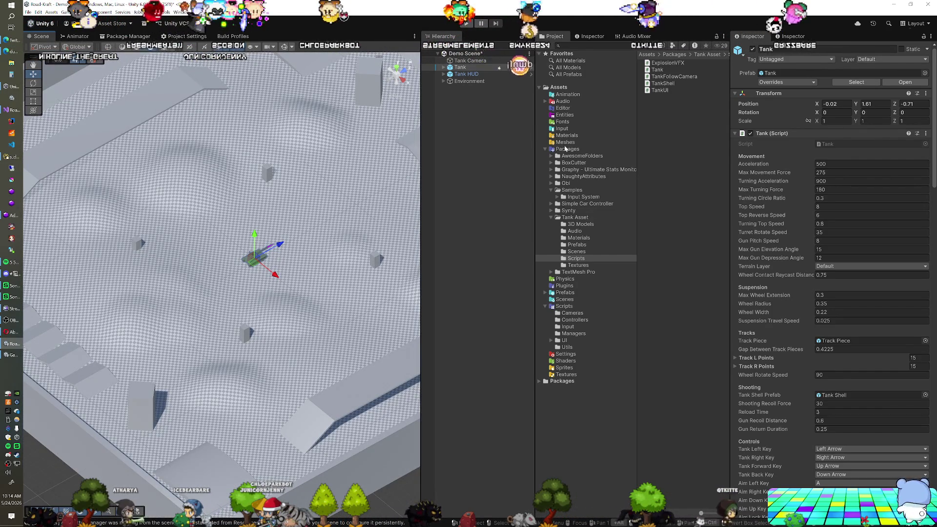
# Open the birp-template scene from the Scenes folder, answer the save prompt, and delete the Tank.
pyautogui.click(565, 300)
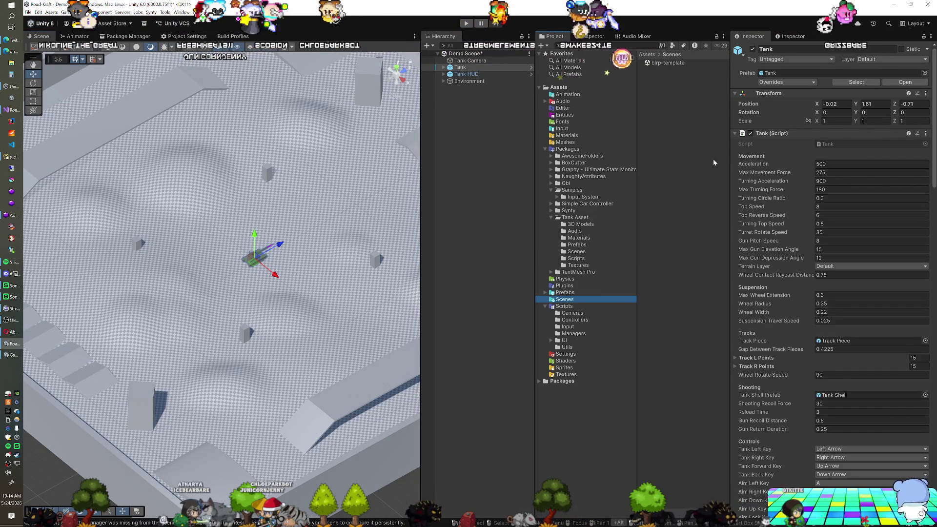
pyautogui.click(670, 64)
pyautogui.doubleClick(670, 63)
pyautogui.click(488, 292)
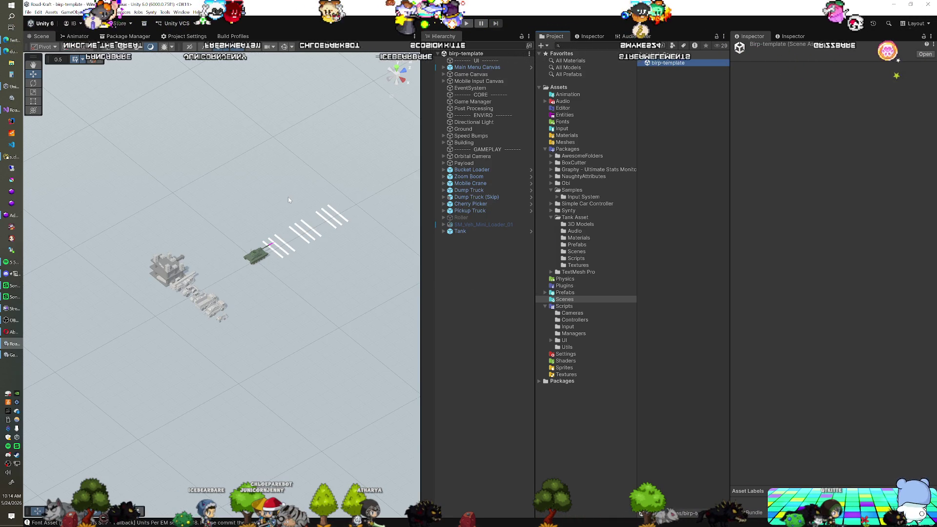
pyautogui.click(469, 234)
pyautogui.press('Delete')
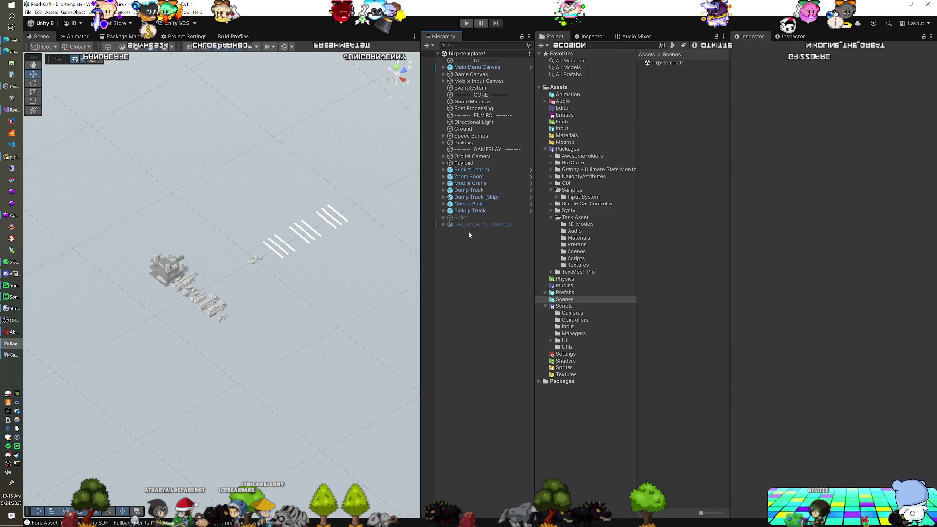
pyautogui.click(551, 218)
# Browse to the Synty PolygonConstruction Models folder in the Project window.
pyautogui.click(550, 217)
pyautogui.click(550, 210)
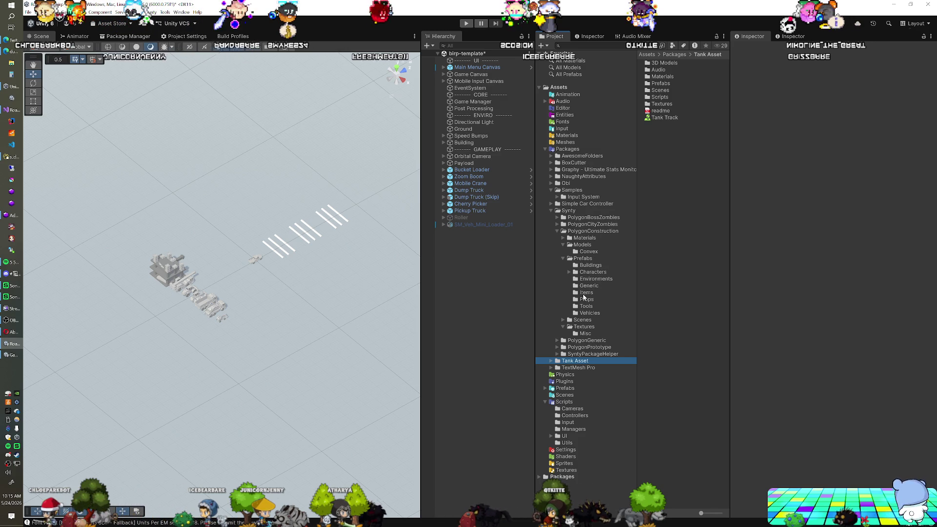
pyautogui.click(603, 312)
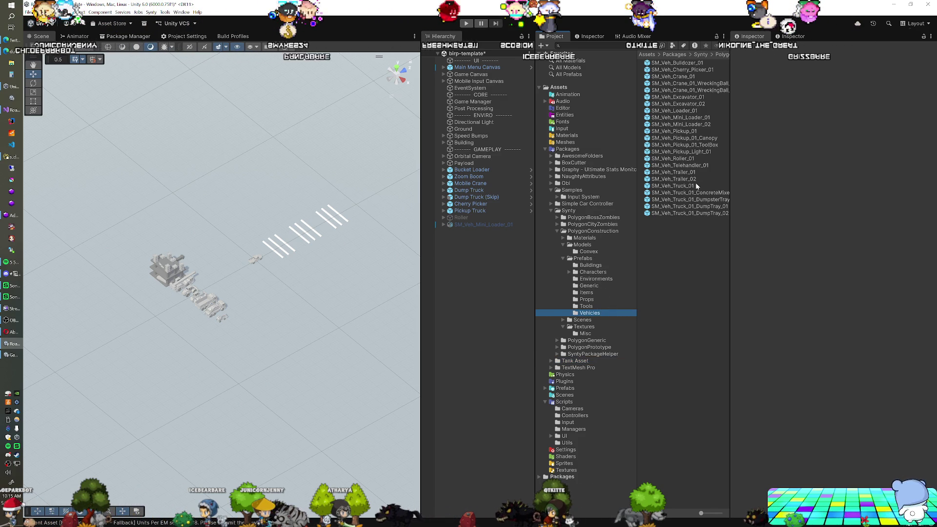
pyautogui.click(688, 64)
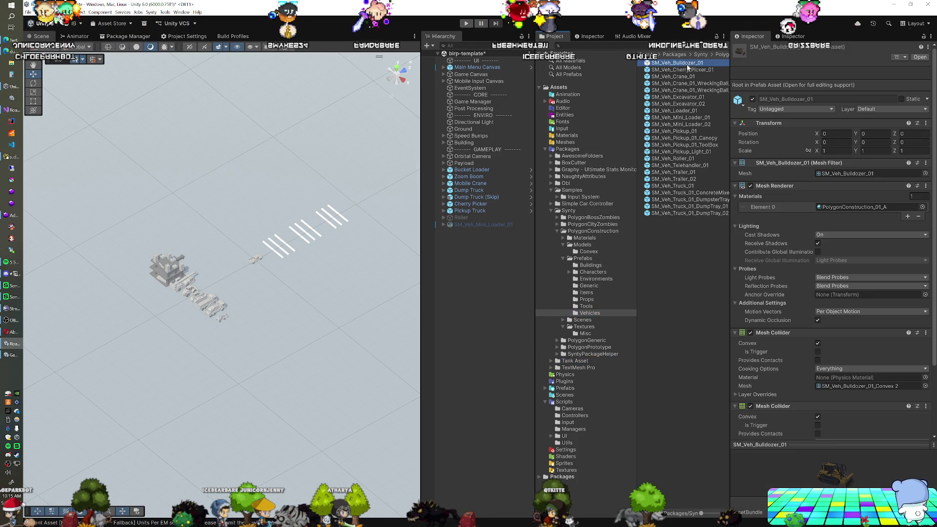
pyautogui.click(585, 244)
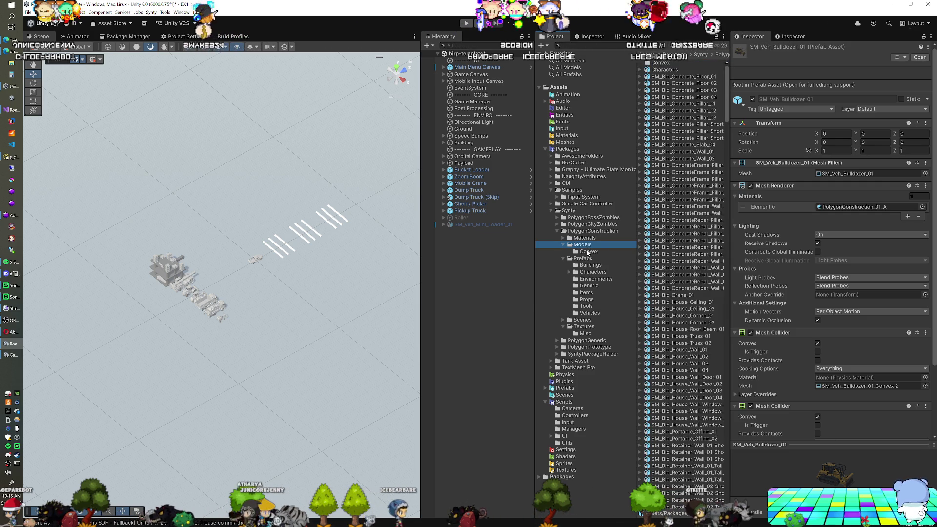
pyautogui.moveTo(729, 109); pyautogui.dragTo(734, 500)
# Preview the dump tray models, then step up through the vehicles to SM_Veh_Pickup_01.
pyautogui.click(683, 503)
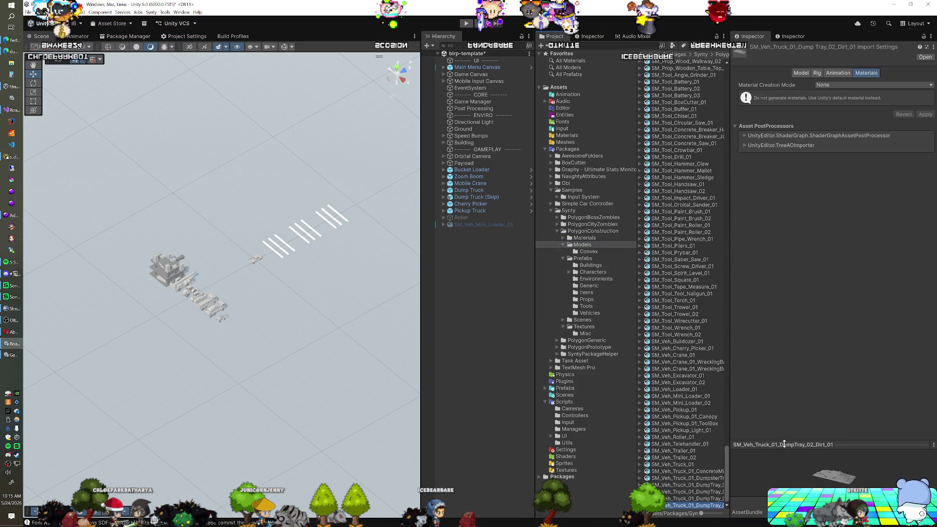
pyautogui.click(744, 440)
pyautogui.click(685, 498)
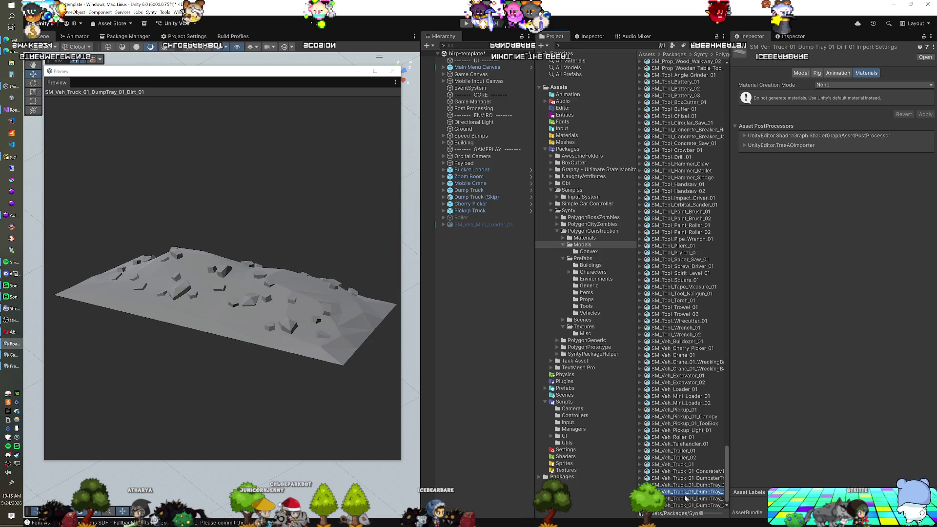
pyautogui.press('Up')
pyautogui.press('Up')
pyautogui.press('Up')
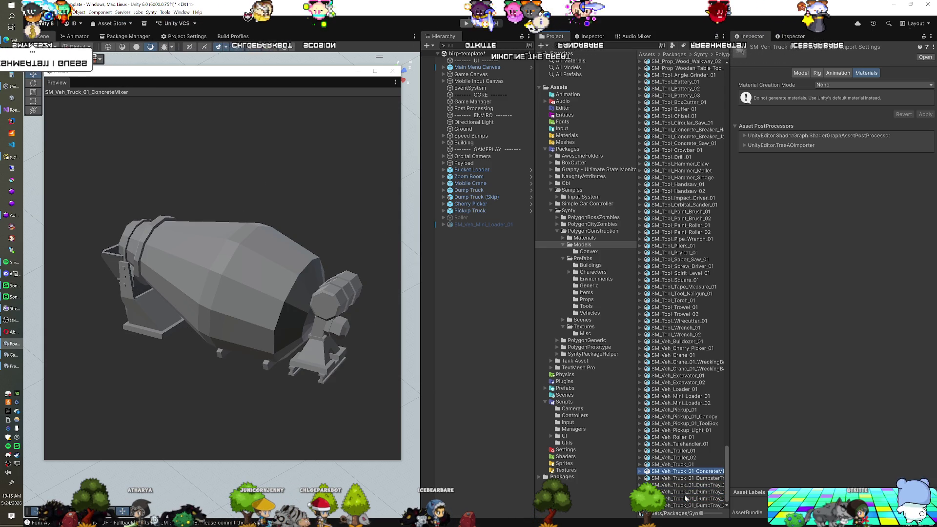
pyautogui.press('Up')
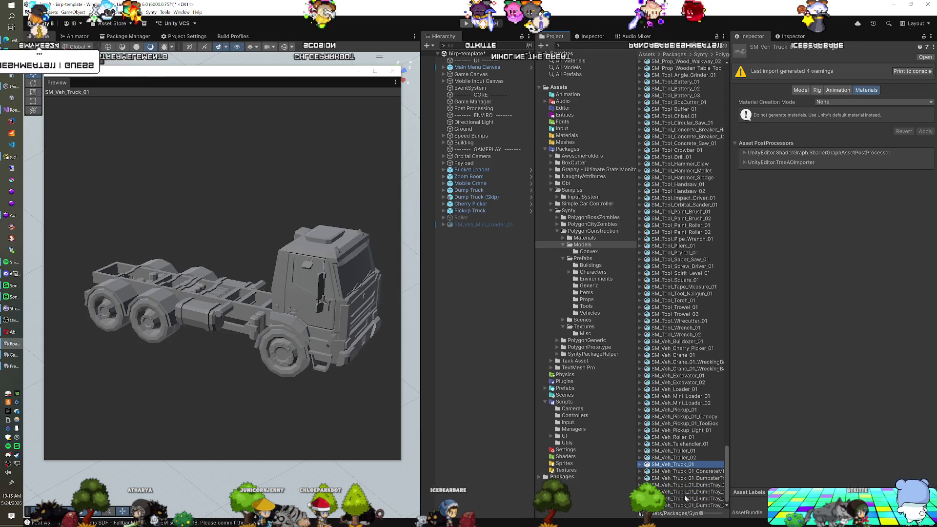
pyautogui.press('Up')
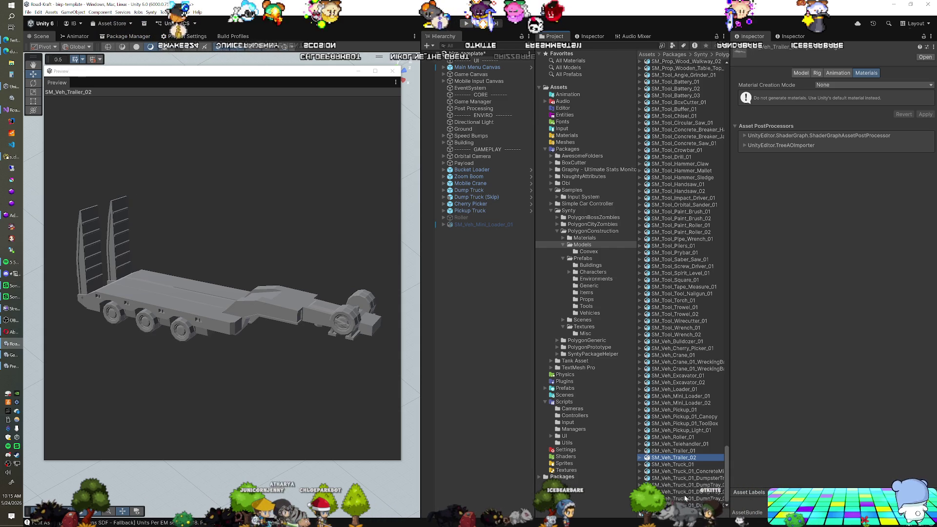
pyautogui.press('Up')
pyautogui.press('Up')
pyautogui.press('Up')
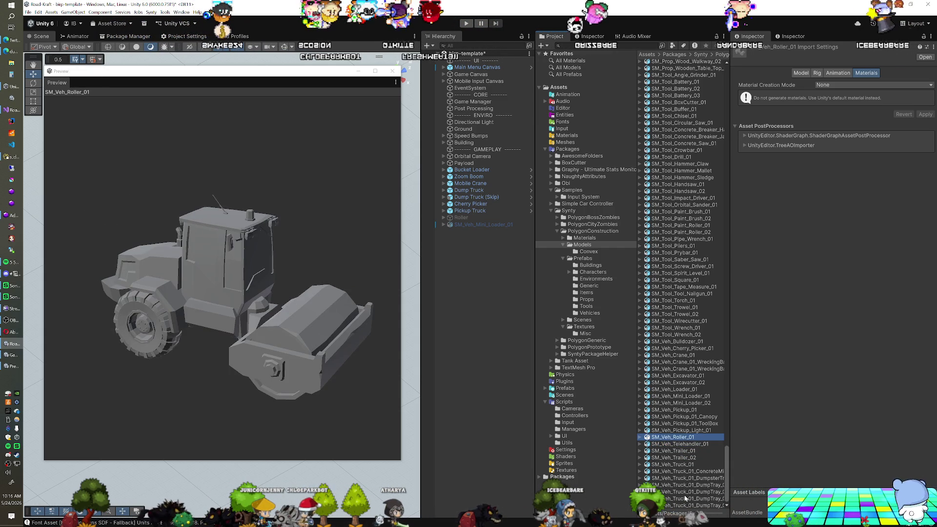
pyautogui.press('Up')
pyautogui.press('Up')
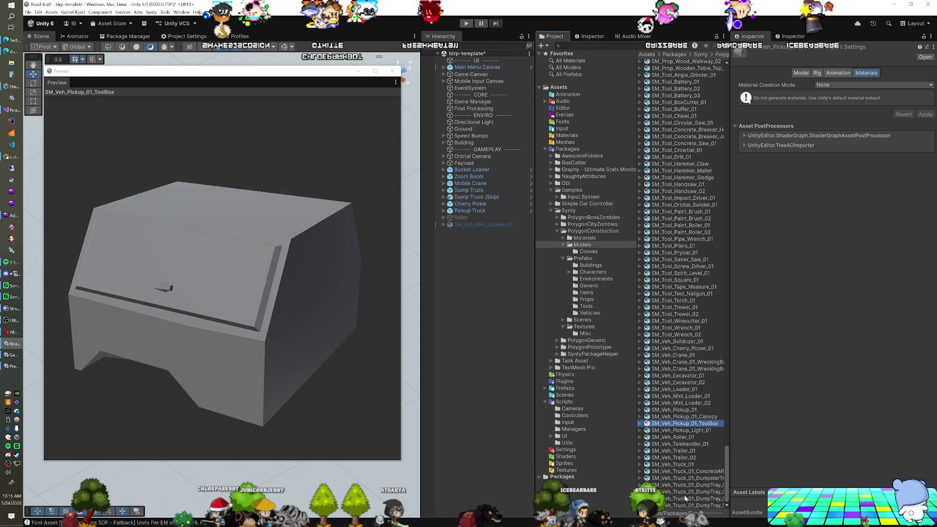
pyautogui.press('Up')
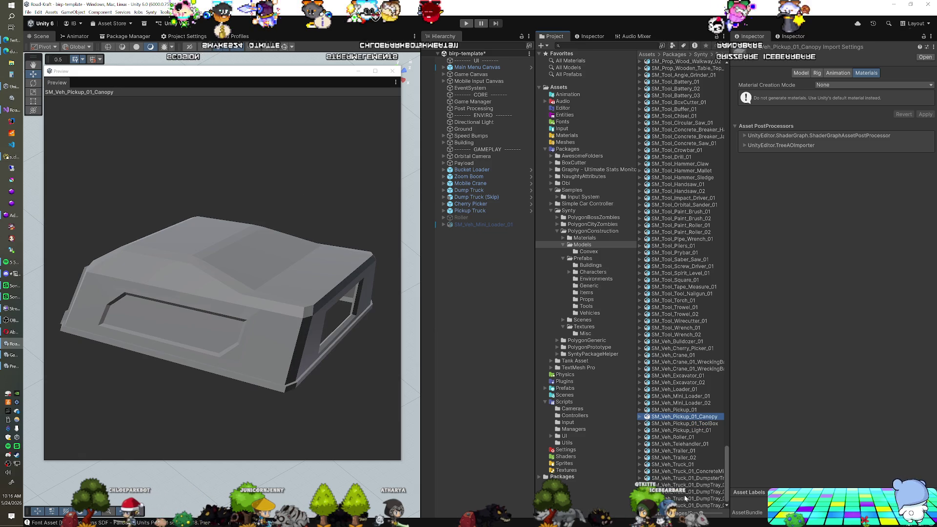
pyautogui.press('Up')
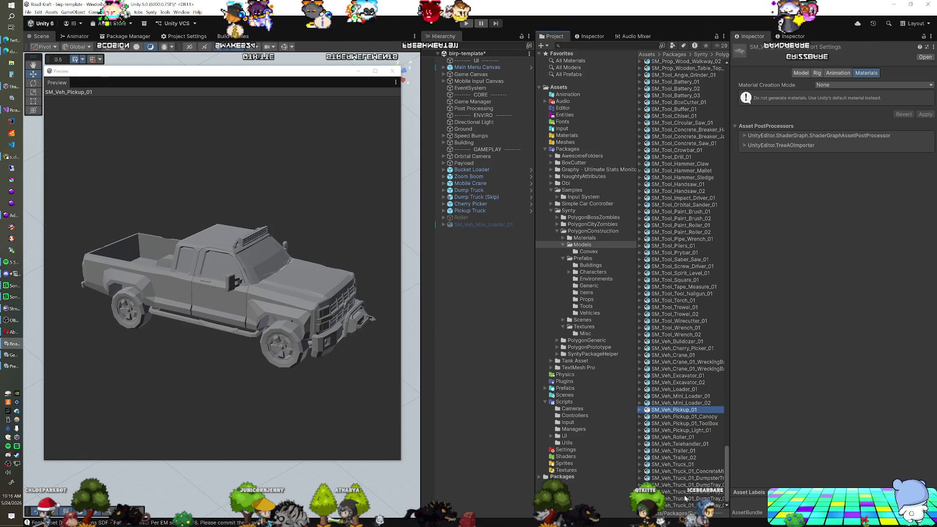
pyautogui.press('Up')
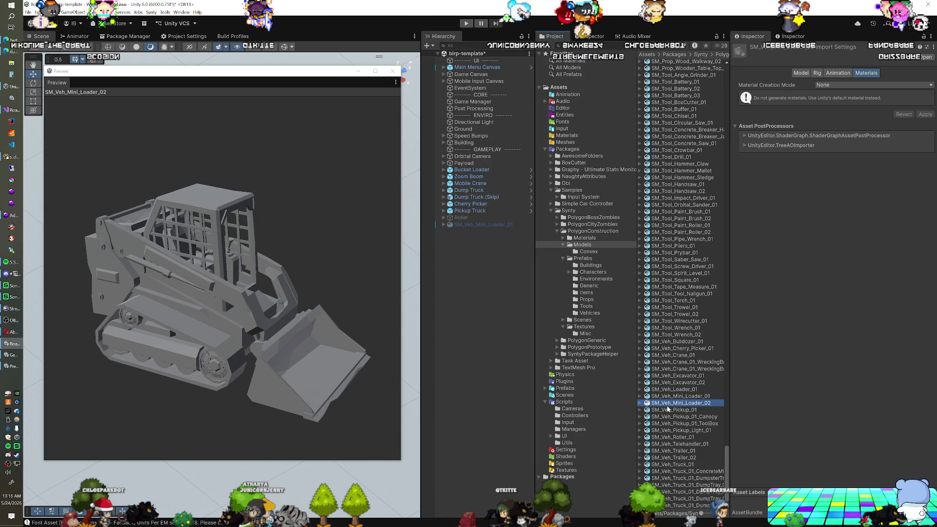
# Add SM_Veh_Mini_Loader_02 and SM_Veh_Excavator_02 to the scene.
pyautogui.moveTo(667, 407); pyautogui.dragTo(490, 341)
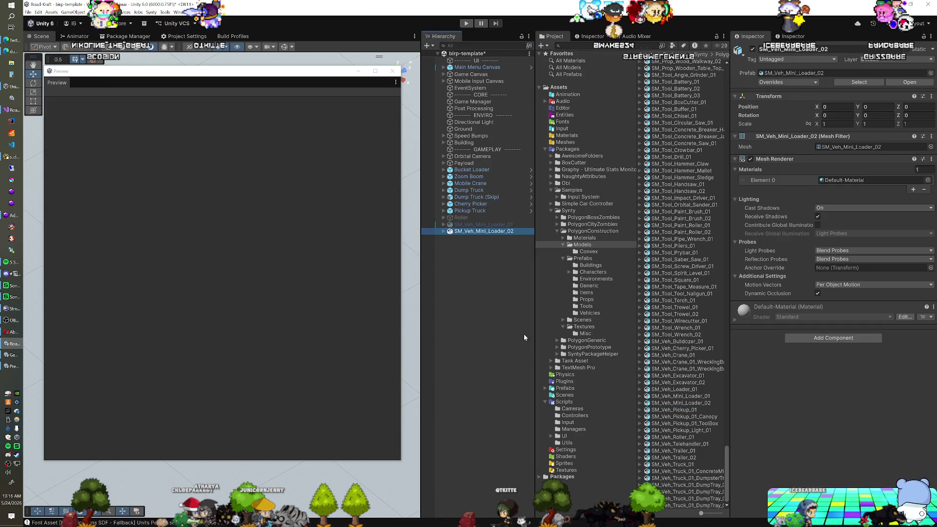
pyautogui.click(679, 402)
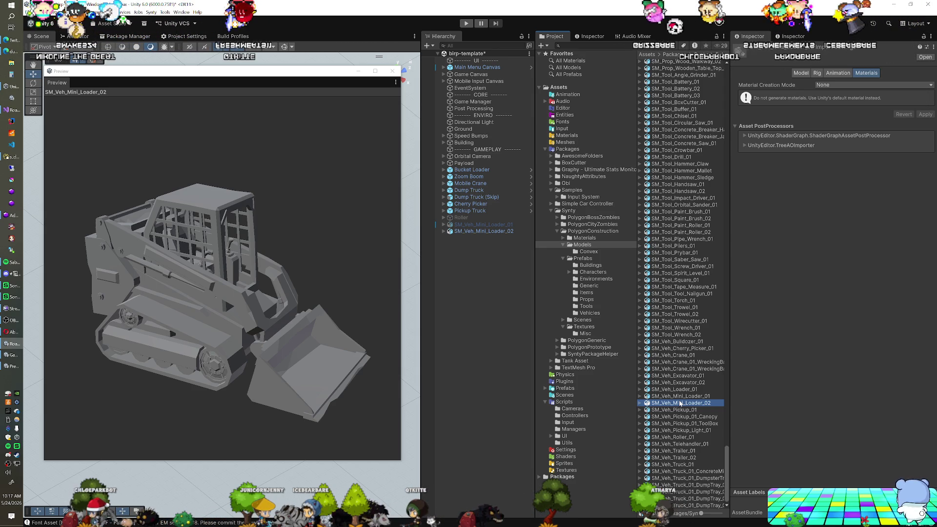
pyautogui.press('Up')
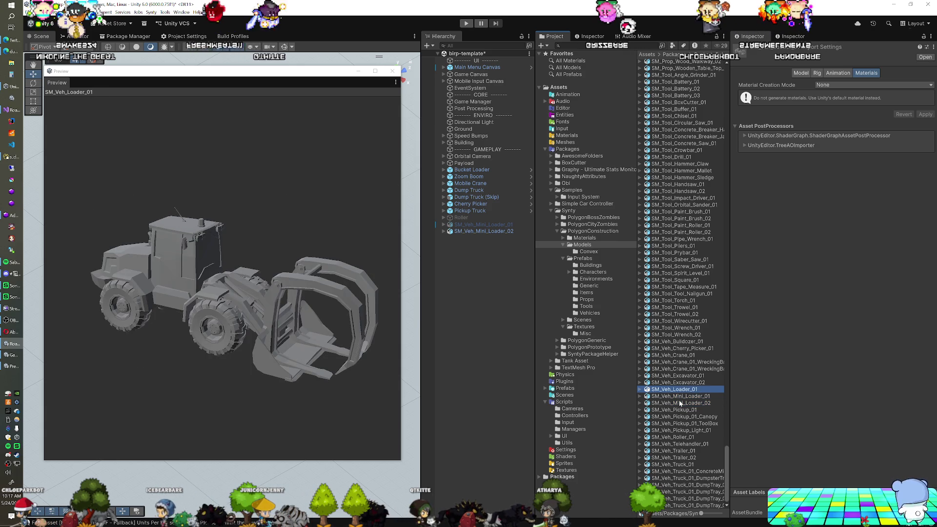
pyautogui.press('Up')
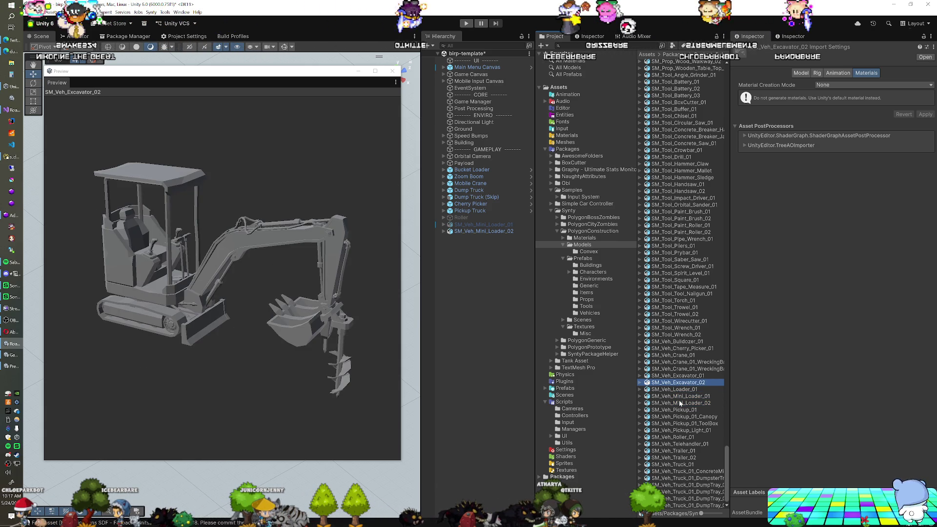
pyautogui.moveTo(686, 384); pyautogui.dragTo(499, 277)
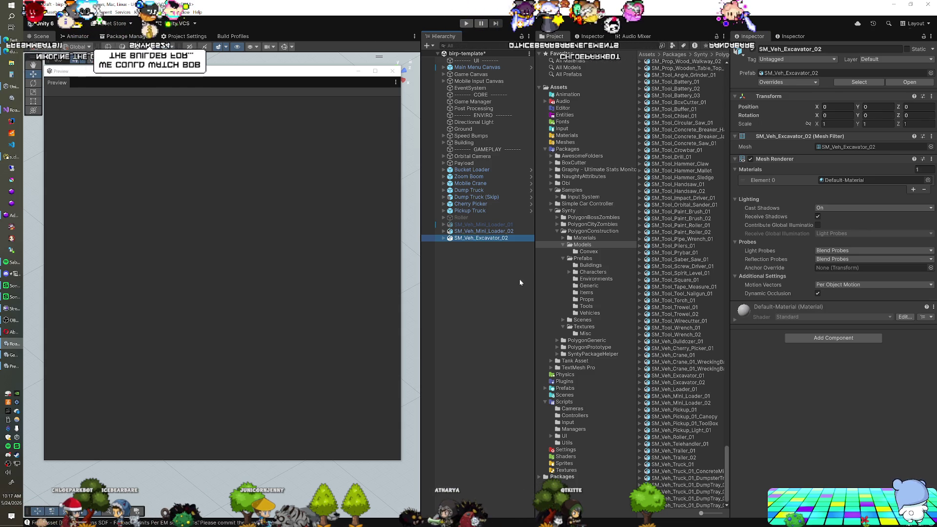
pyautogui.click(682, 383)
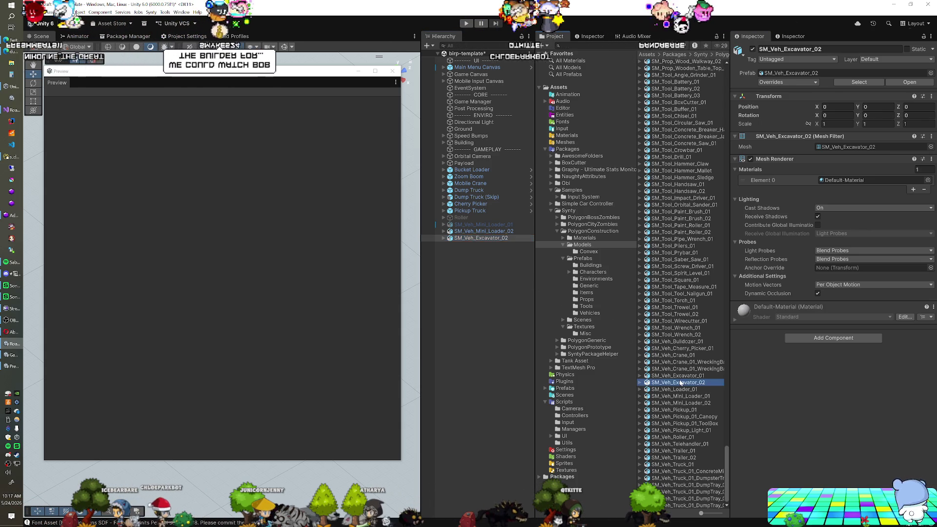
pyautogui.press('Up')
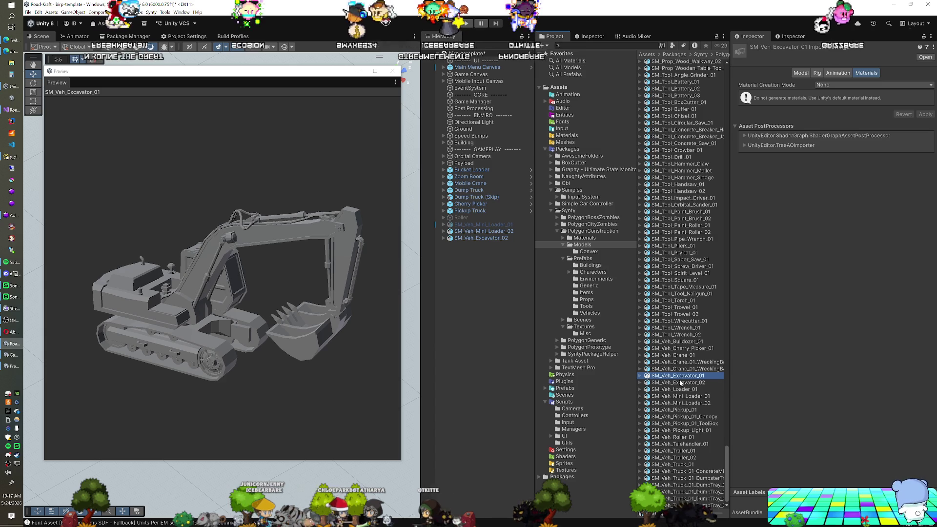
# Add SM_Veh_Excavator_01 and SM_Veh_Bulldozer_01 to the scene.
pyautogui.moveTo(681, 379); pyautogui.dragTo(492, 285)
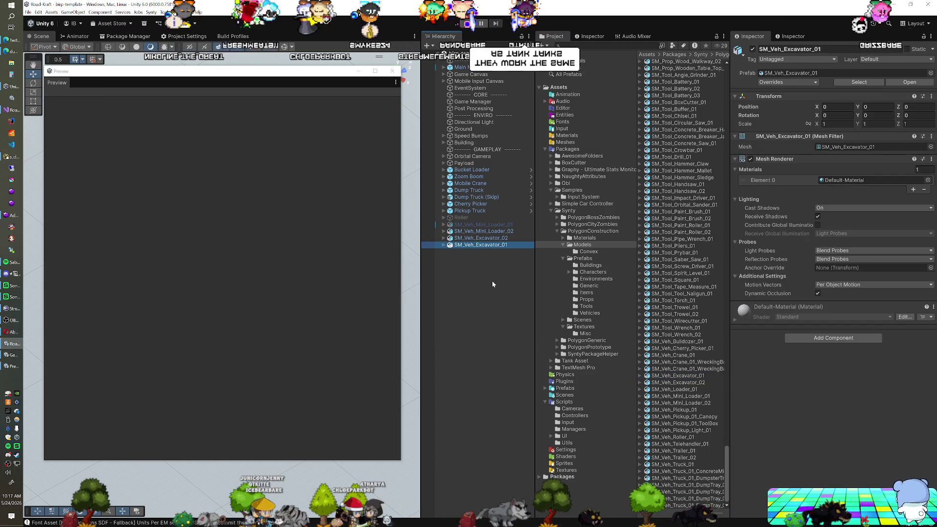
pyautogui.click(695, 378)
pyautogui.press('Up')
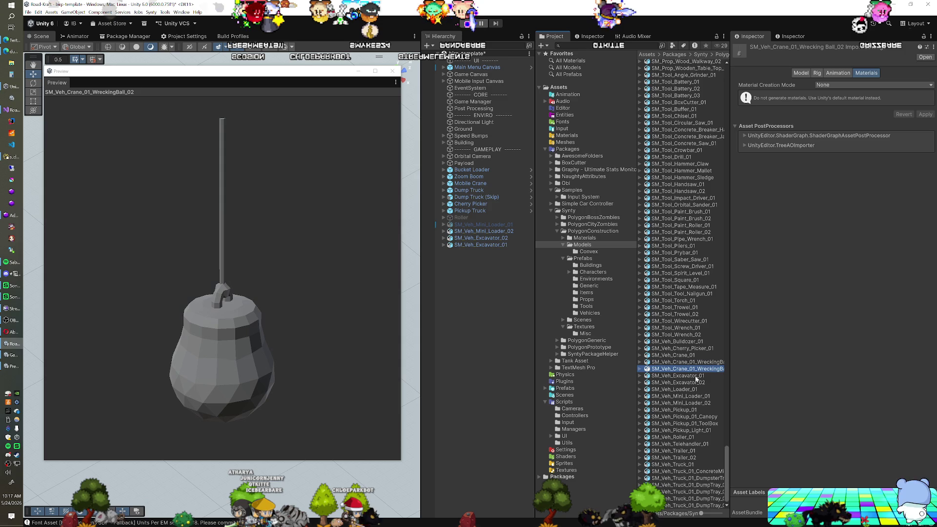
pyautogui.press('Up')
pyautogui.press('Up')
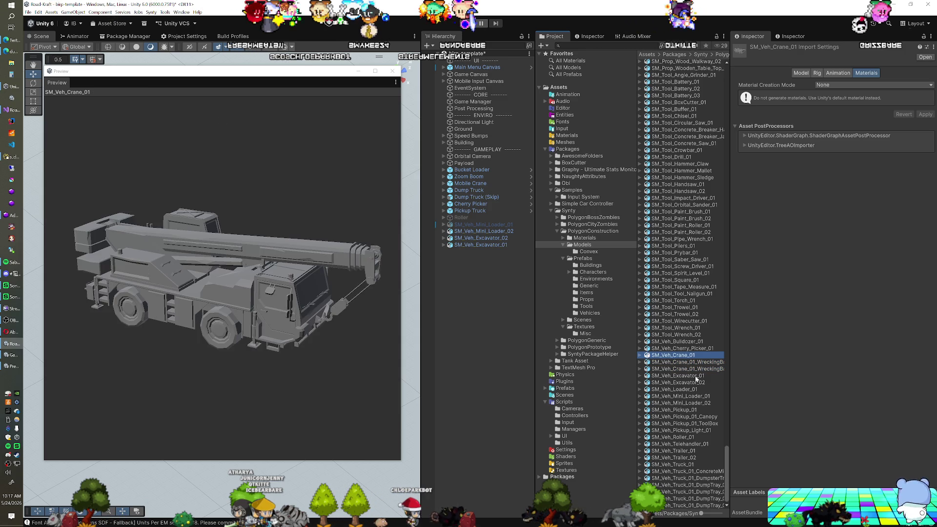
pyautogui.press('Up')
pyautogui.press('Up')
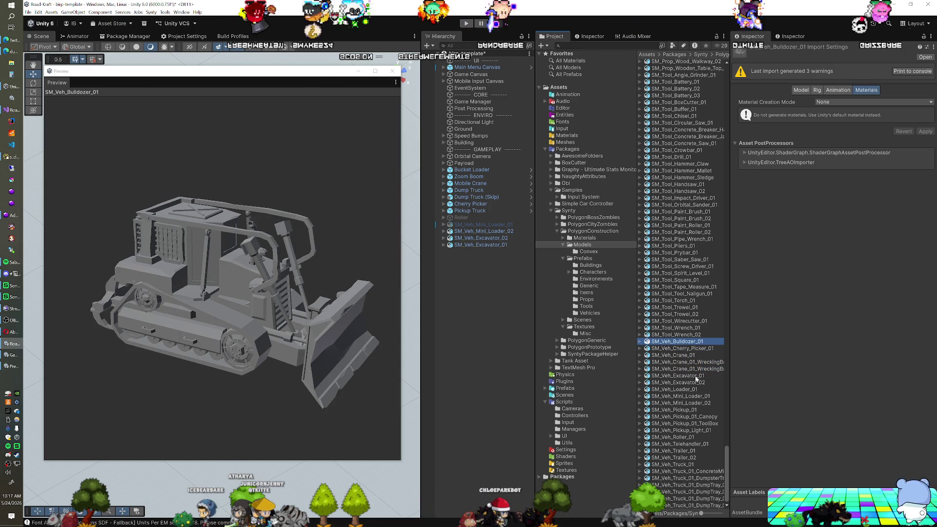
pyautogui.moveTo(679, 341); pyautogui.dragTo(493, 292)
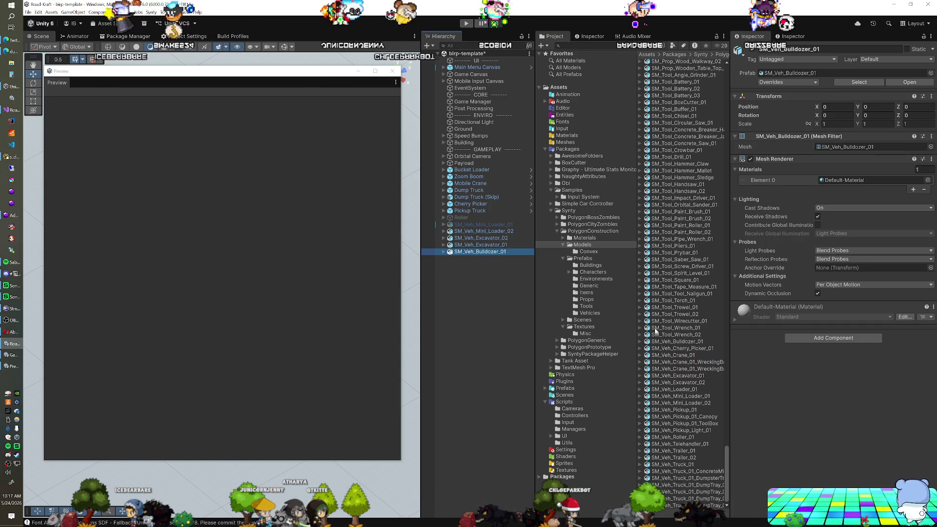
pyautogui.click(685, 342)
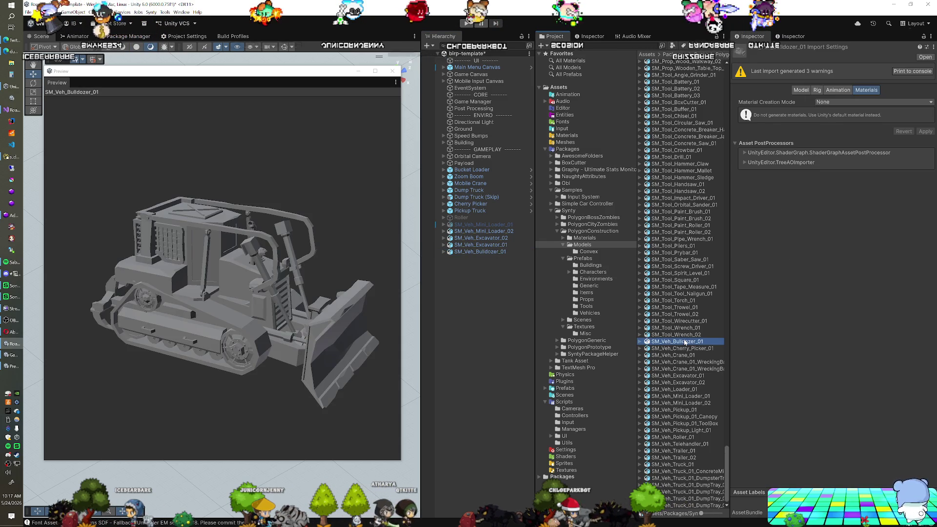
pyautogui.press('Up')
pyautogui.press('Up')
pyautogui.press('Up')
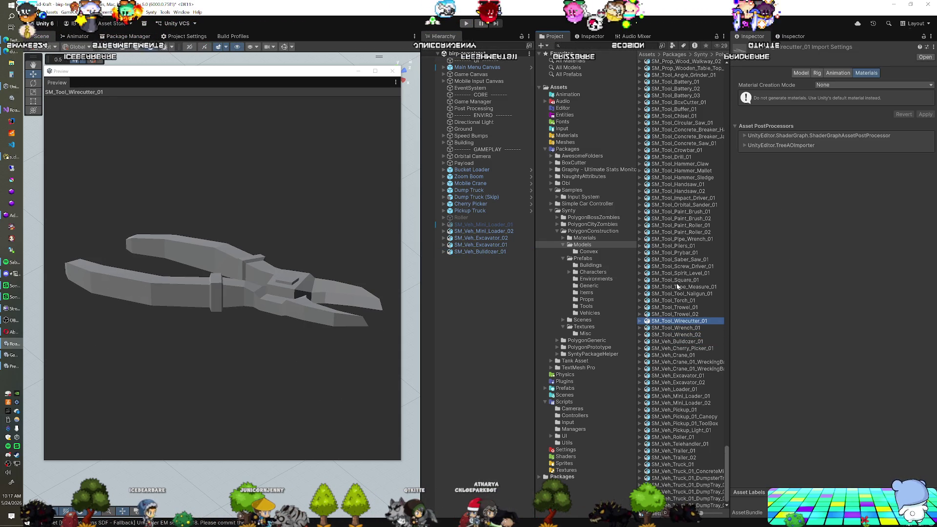
pyautogui.scroll(10, 679, 281)
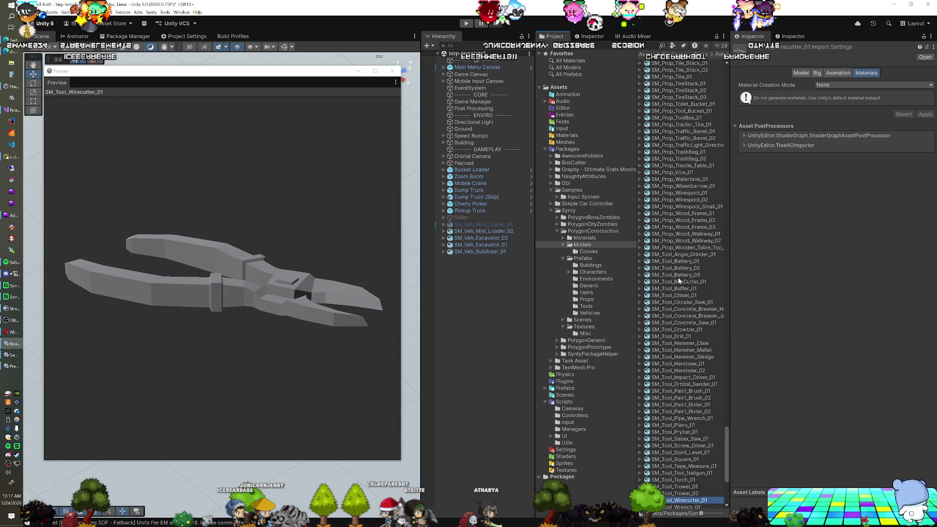